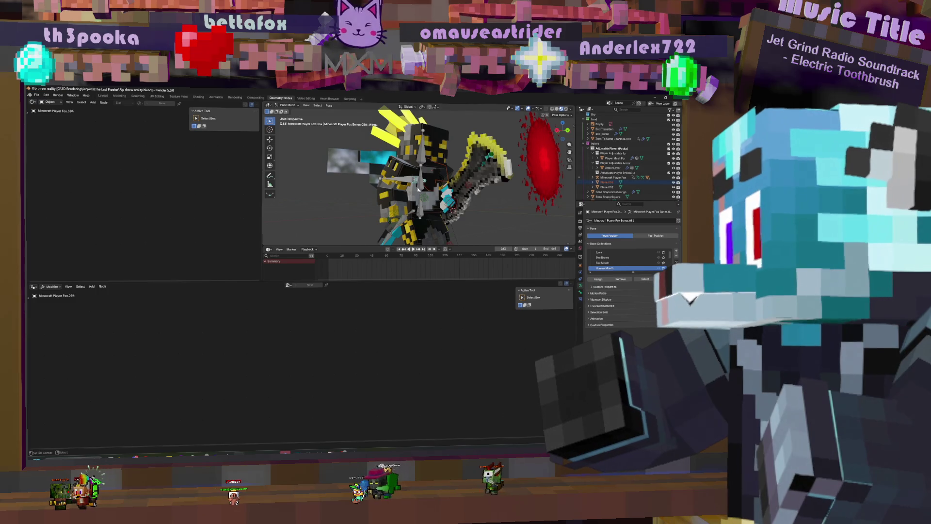
# - Leave Pose Mode, select the Player Mesh Fox.004 mesh and view it in the Shading workspace
pyautogui.hotkey('ctrl', 'Tab')
pyautogui.click(445, 219)
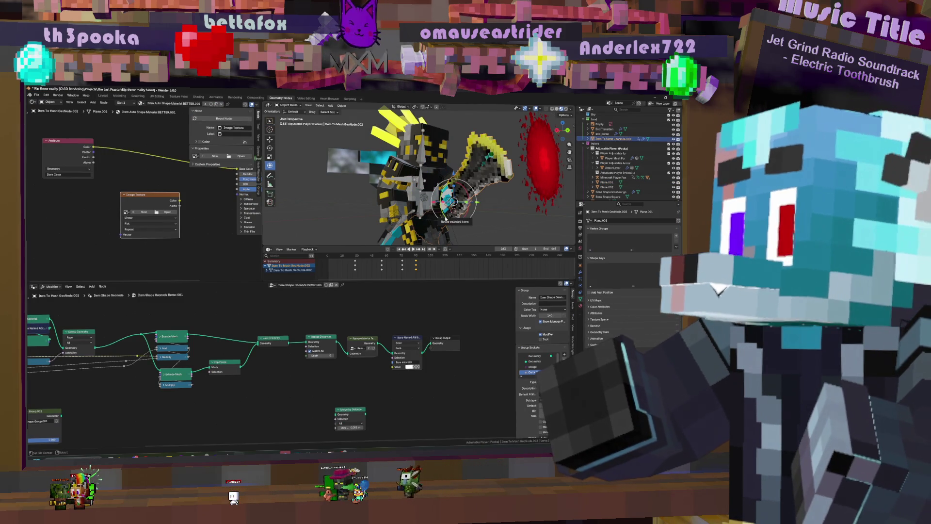
pyautogui.click(434, 176)
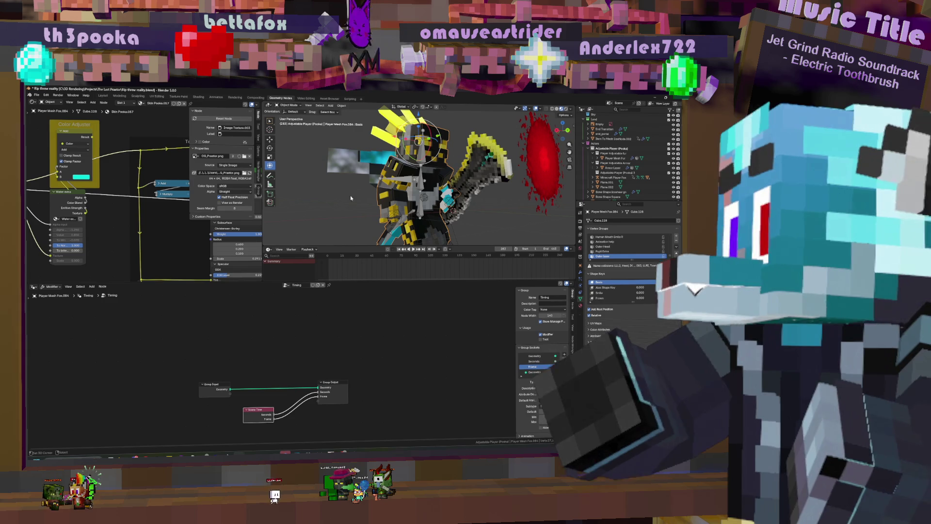
pyautogui.moveTo(480, 210); pyautogui.dragTo(456, 194, button='middle')
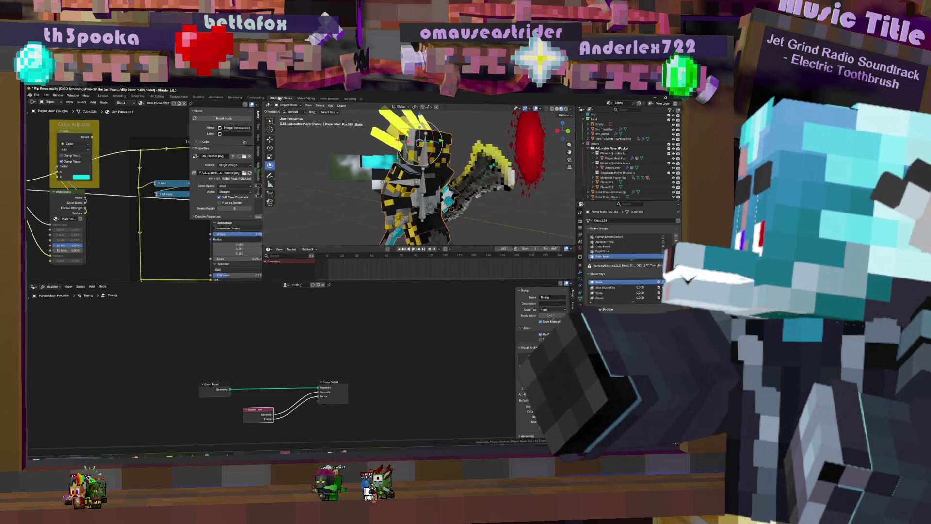
pyautogui.click(201, 97)
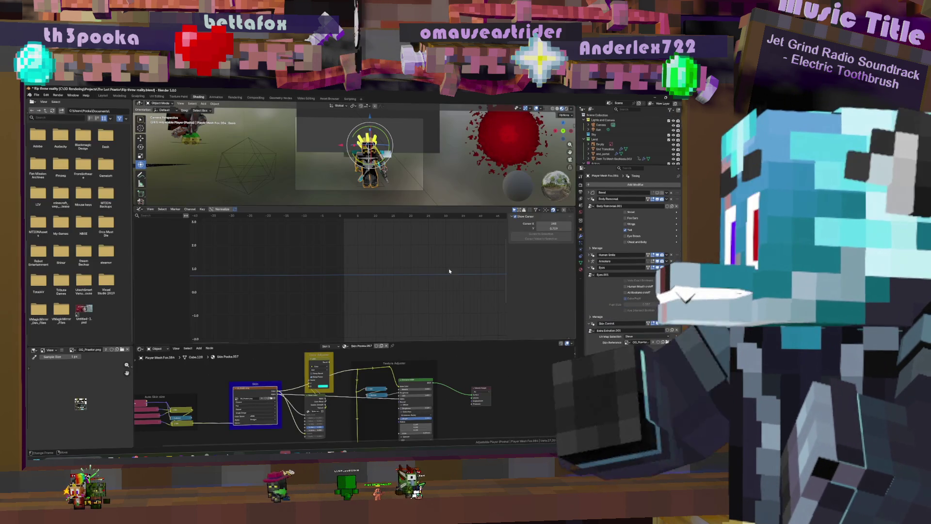
# - Pan and zoom around the fox's shader nodes, leaving camera view for a free perspective
pyautogui.moveTo(330, 404)
pyautogui.mouseDown(button='middle')
pyautogui.moveTo(447, 405)
pyautogui.moveTo(242, 412)
pyautogui.moveTo(317, 409)
pyautogui.moveTo(405, 362)
pyautogui.moveTo(410, 368)
pyautogui.moveTo(392, 362)
pyautogui.moveTo(430, 392)
pyautogui.mouseUp(button='middle')
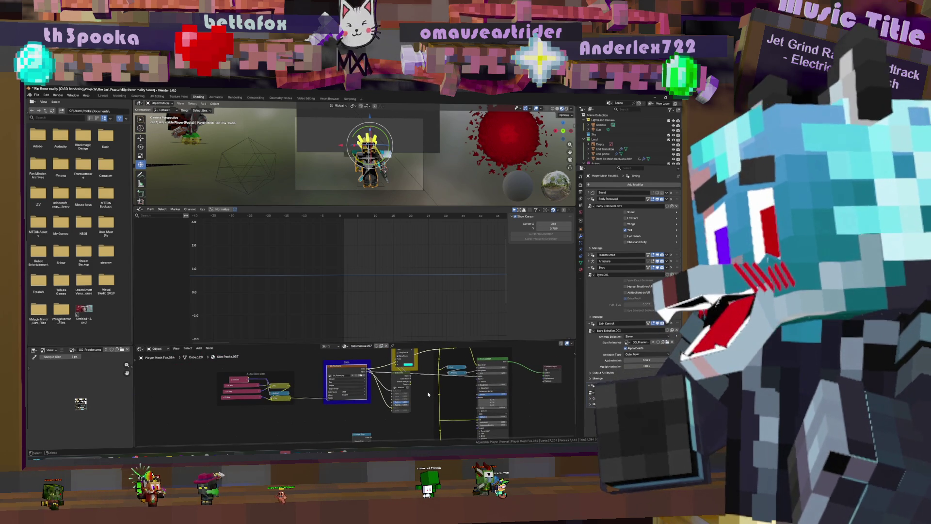
pyautogui.scroll(-4, 396, 387)
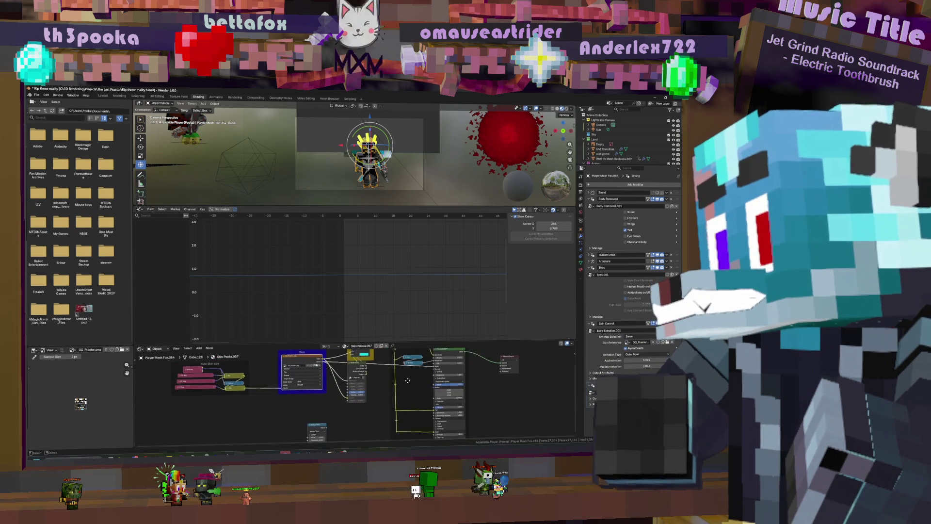
pyautogui.scroll(8, 397, 388)
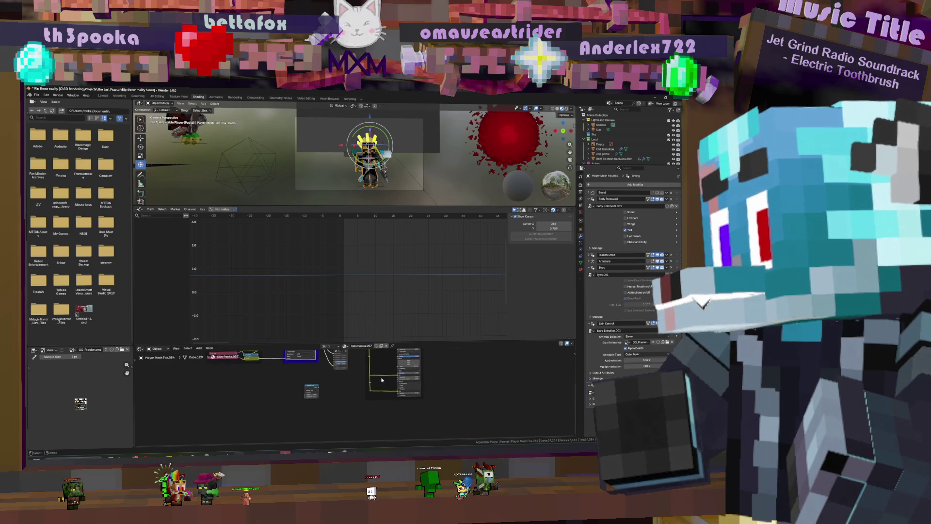
pyautogui.scroll(3, 357, 383)
pyautogui.press('KP_Decimal')
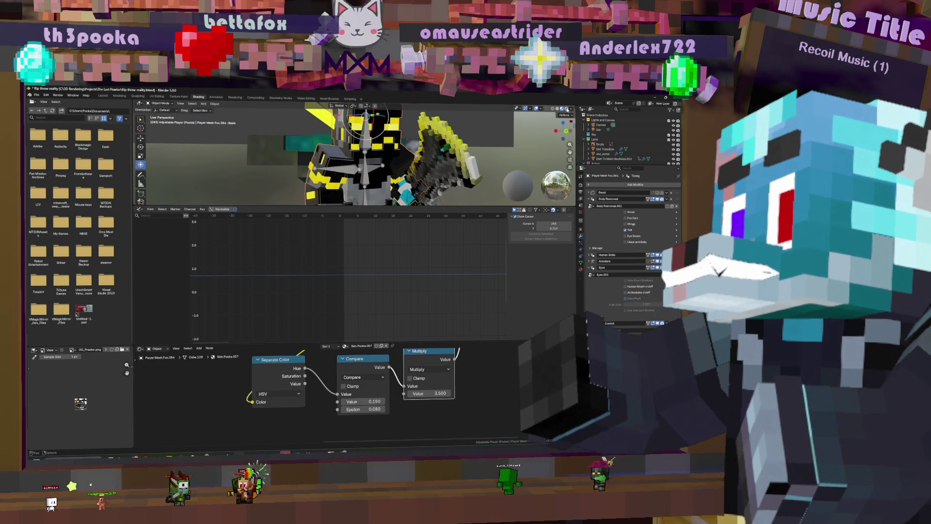
# - Check the Viewport Shading options and Select menu, then move to the Compositing workspace
pyautogui.click(572, 109)
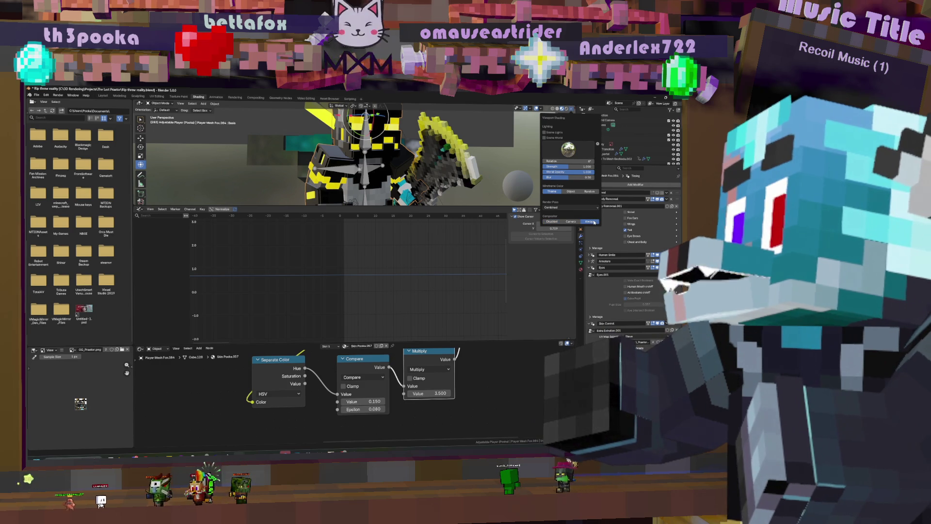
pyautogui.click(192, 103)
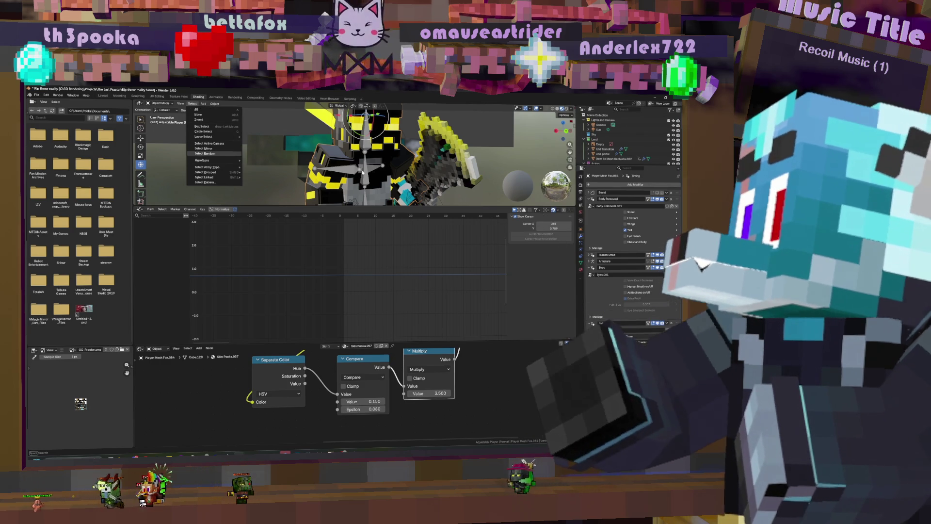
pyautogui.click(256, 98)
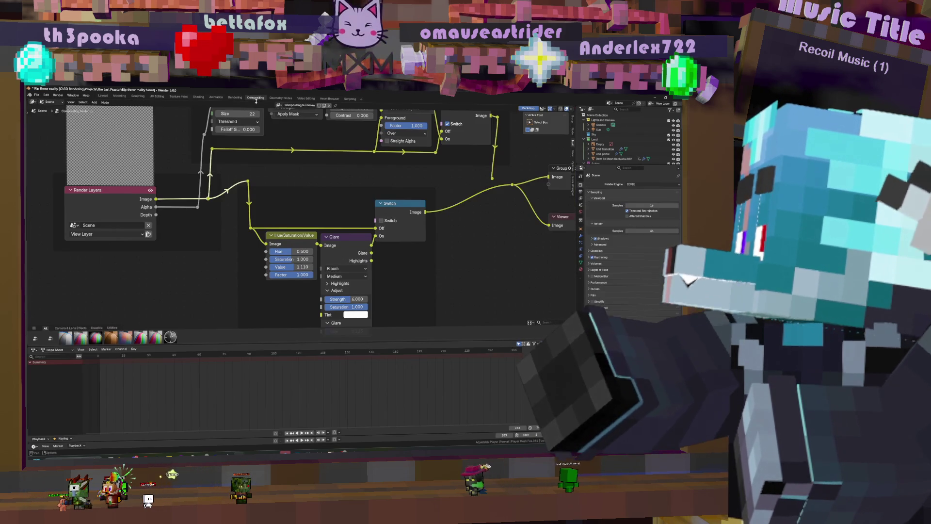
# - Save the project and render a test image of the current frame
pyautogui.moveTo(418, 258); pyautogui.dragTo(384, 255, button='middle')
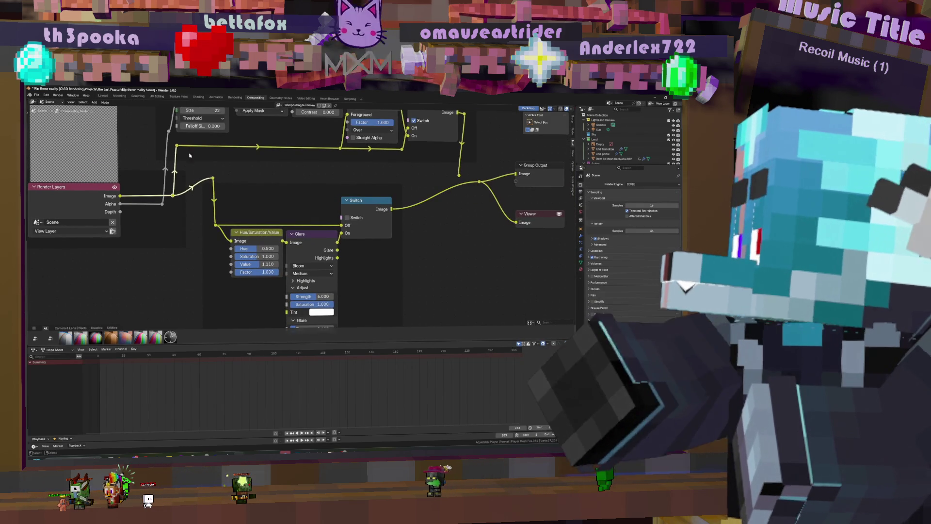
pyautogui.hotkey('ctrl', 's')
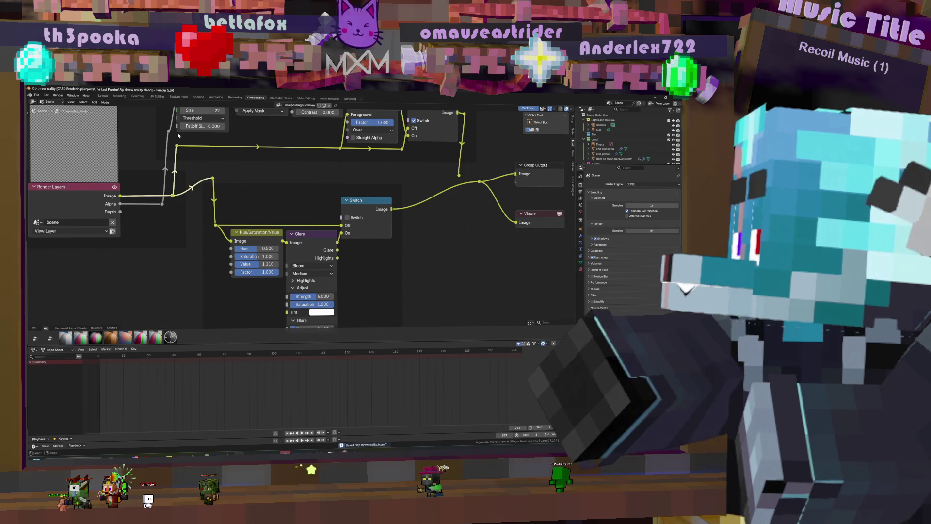
pyautogui.click(57, 96)
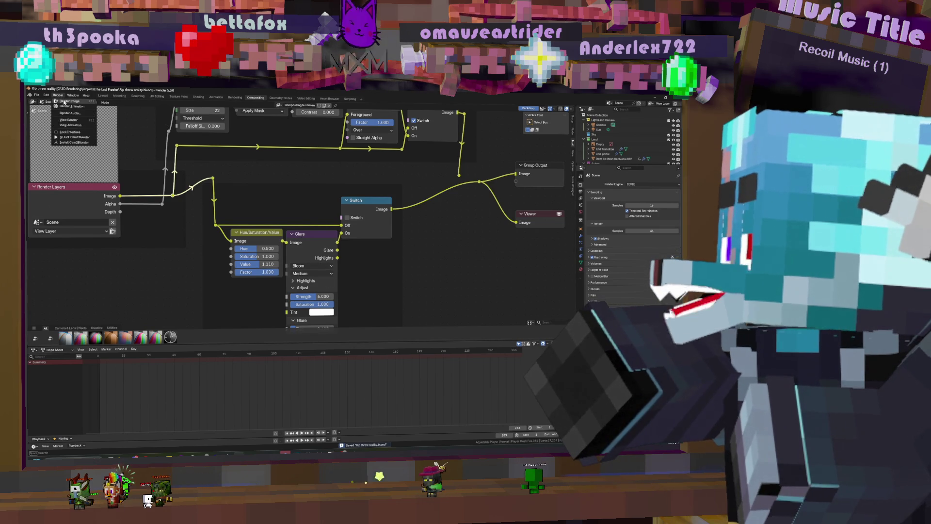
pyautogui.click(67, 102)
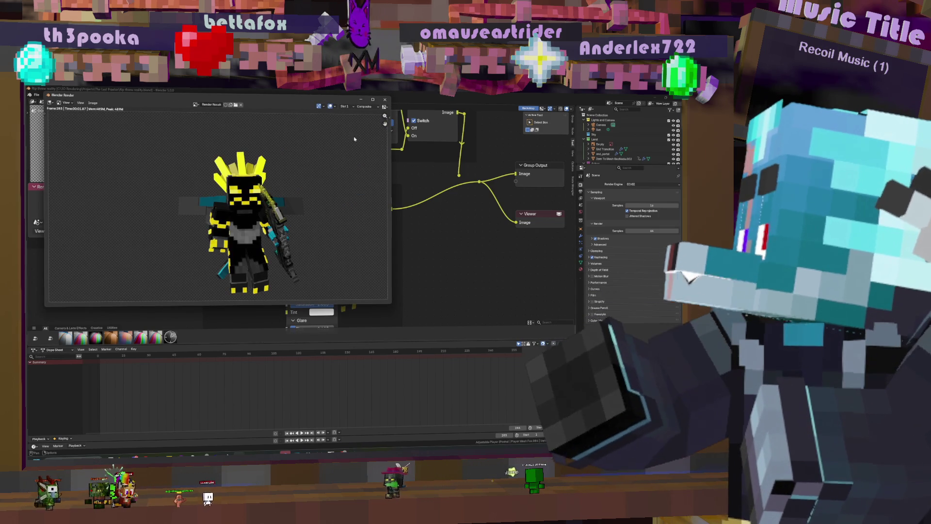
pyautogui.click(385, 100)
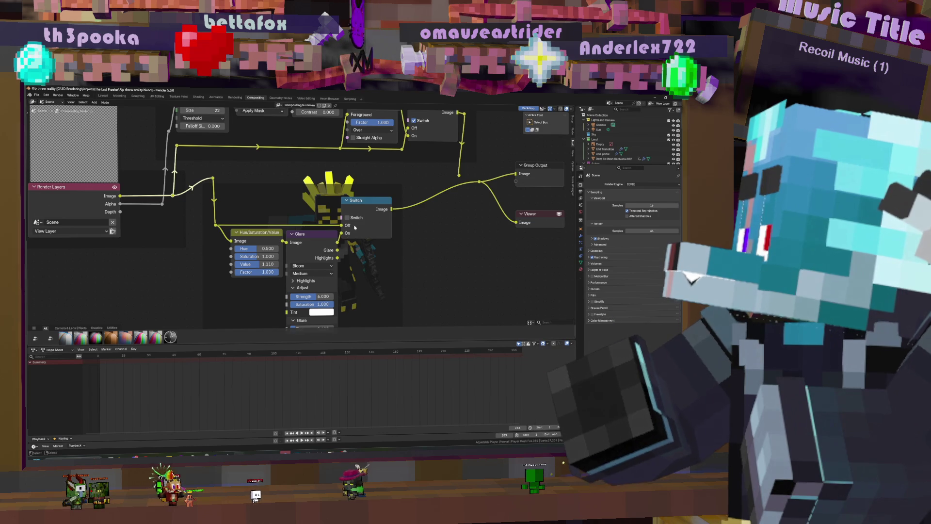
# - Enable the lower Switch node and lower the Glare strength from 6.000 to 0.425
pyautogui.scroll(-3, 354, 227)
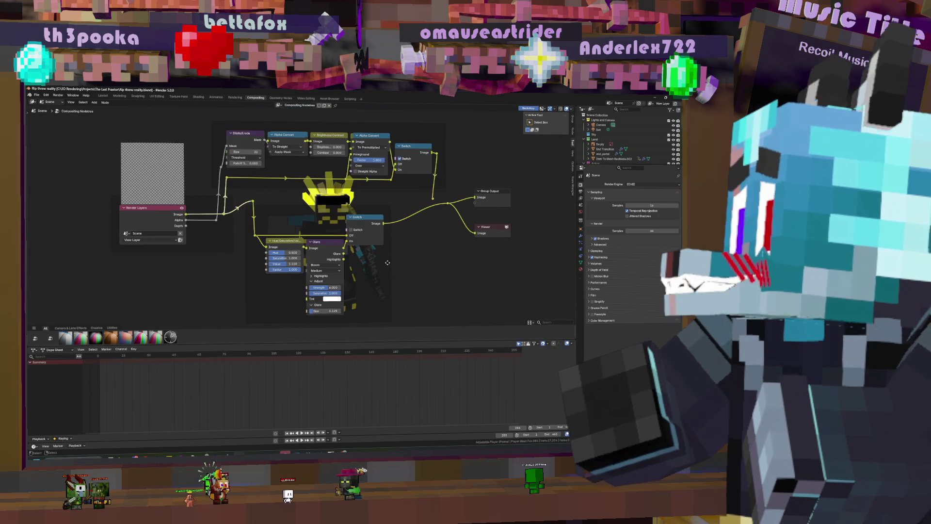
pyautogui.click(351, 230)
pyautogui.scroll(2, 366, 260)
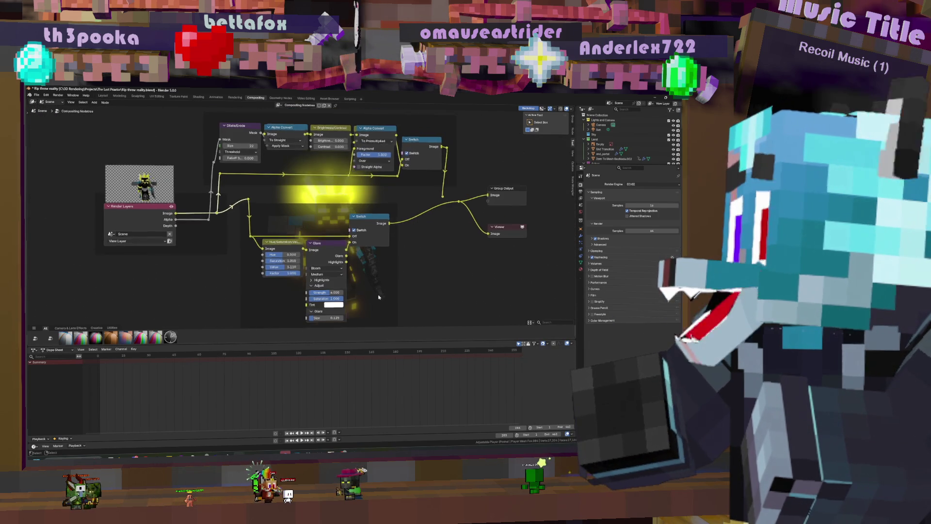
pyautogui.moveTo(338, 258); pyautogui.dragTo(354, 259)
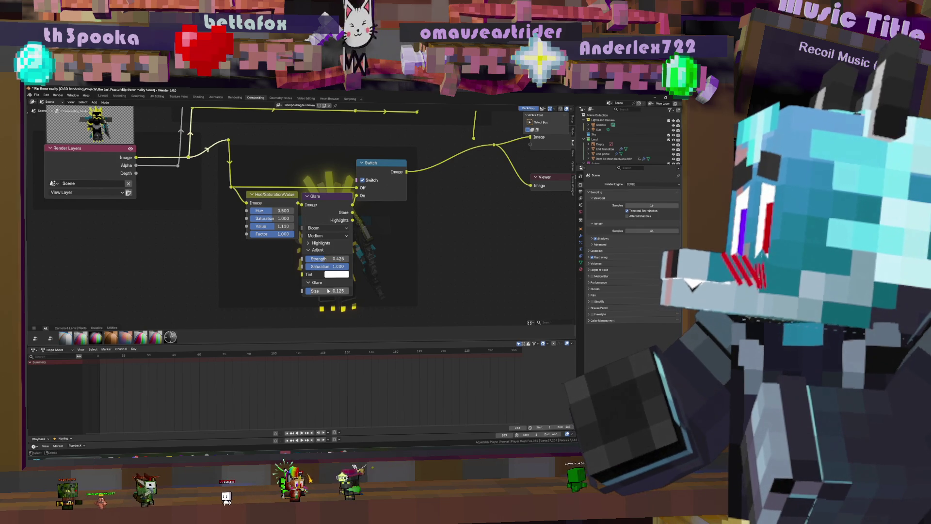
# - Return to the Shading workspace and orbit to see the red splash beside the character
pyautogui.click(199, 97)
pyautogui.scroll(-5, 366, 157)
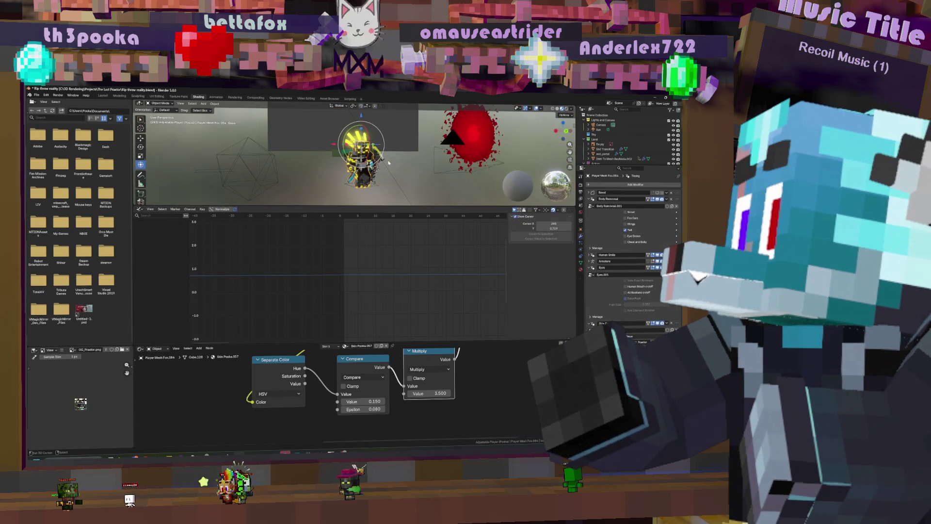
pyautogui.scroll(5, 387, 163)
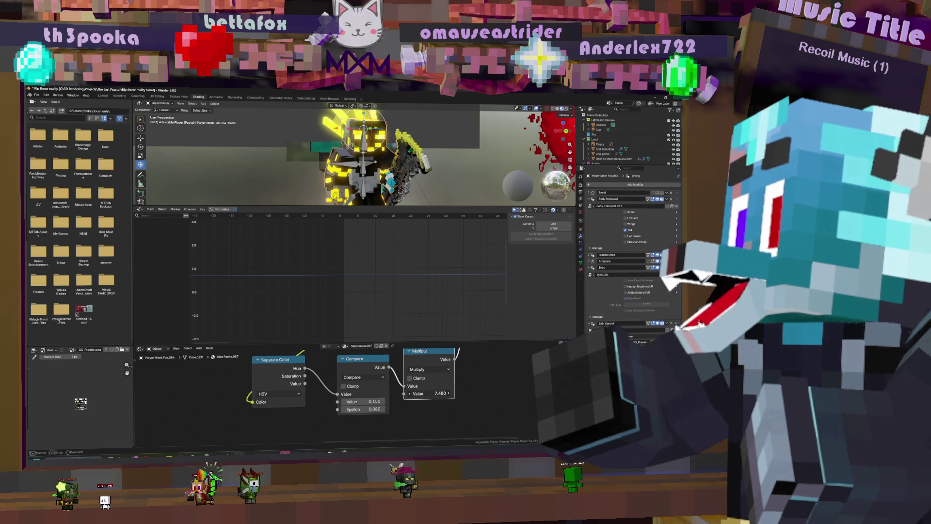
pyautogui.moveTo(369, 160)
pyautogui.mouseDown(button='middle')
pyautogui.moveTo(391, 158)
pyautogui.moveTo(366, 168)
pyautogui.mouseUp(button='middle')
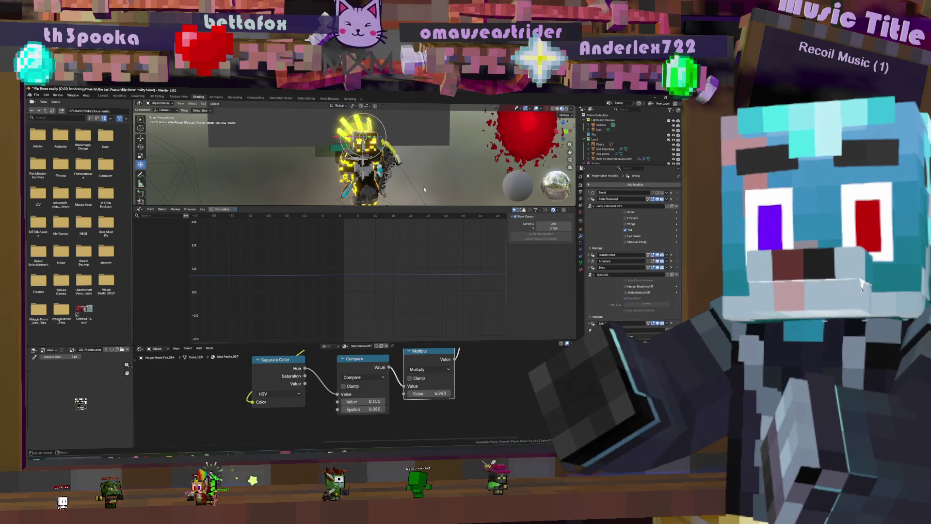
pyautogui.moveTo(382, 173)
pyautogui.mouseDown(button='middle')
pyautogui.moveTo(400, 180)
pyautogui.moveTo(334, 170)
pyautogui.moveTo(410, 180)
pyautogui.moveTo(351, 180)
pyautogui.moveTo(381, 185)
pyautogui.mouseUp(button='middle')
# - Zoom and orbit around the brighter glowing character from new angles
pyautogui.scroll(5, 399, 179)
pyautogui.scroll(-5, 398, 180)
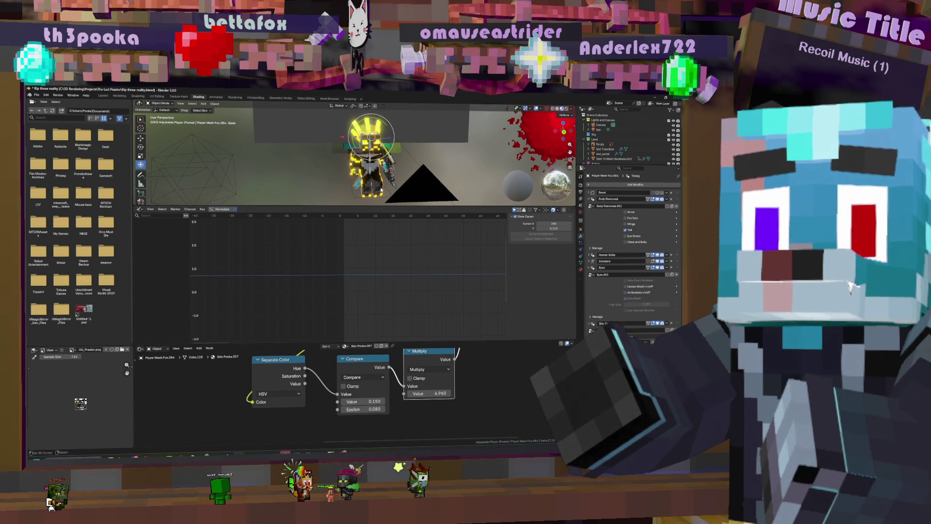
pyautogui.moveTo(380, 189); pyautogui.dragTo(415, 154, button='middle')
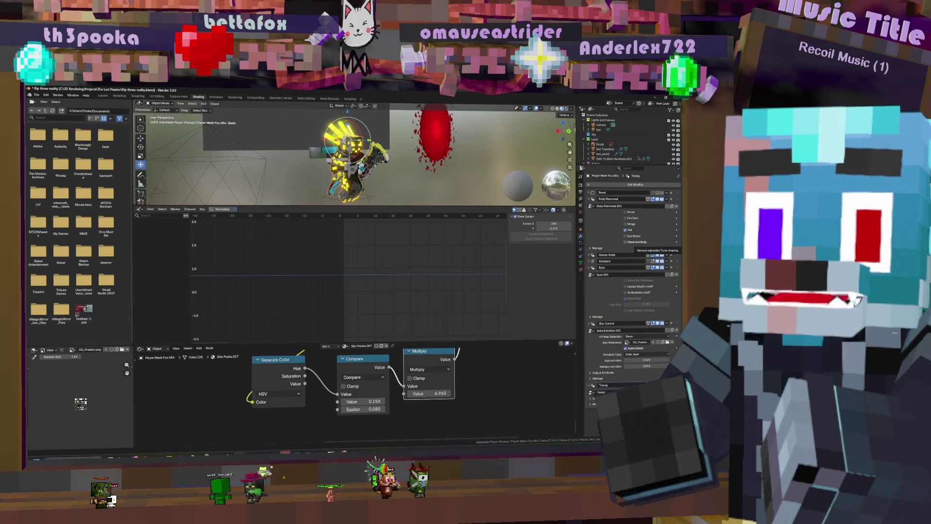
pyautogui.moveTo(327, 179)
pyautogui.mouseDown(button='middle')
pyautogui.moveTo(417, 171)
pyautogui.moveTo(315, 173)
pyautogui.mouseUp(button='middle')
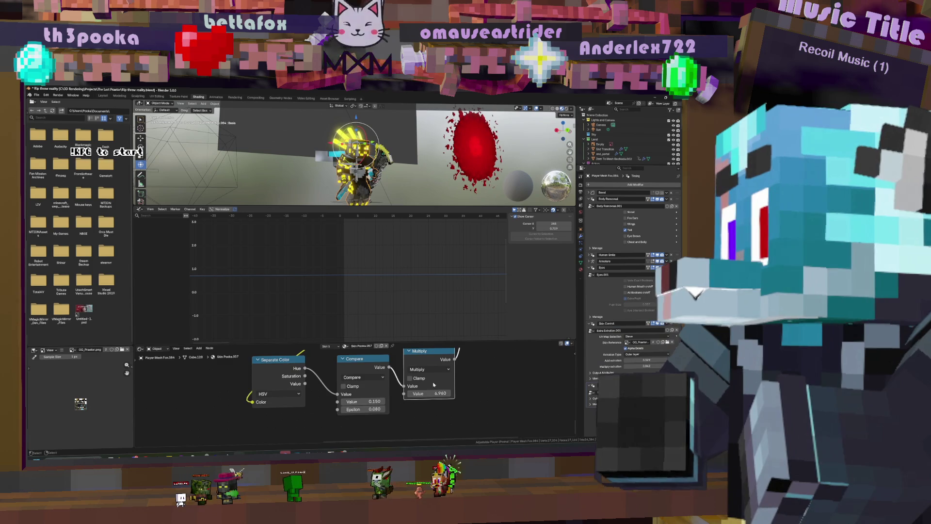
# - Duplicate the Multiply node, change the copy to Add, and place it after the Multiply
pyautogui.scroll(-3, 452, 381)
pyautogui.moveTo(452, 381); pyautogui.dragTo(394, 415, button='middle')
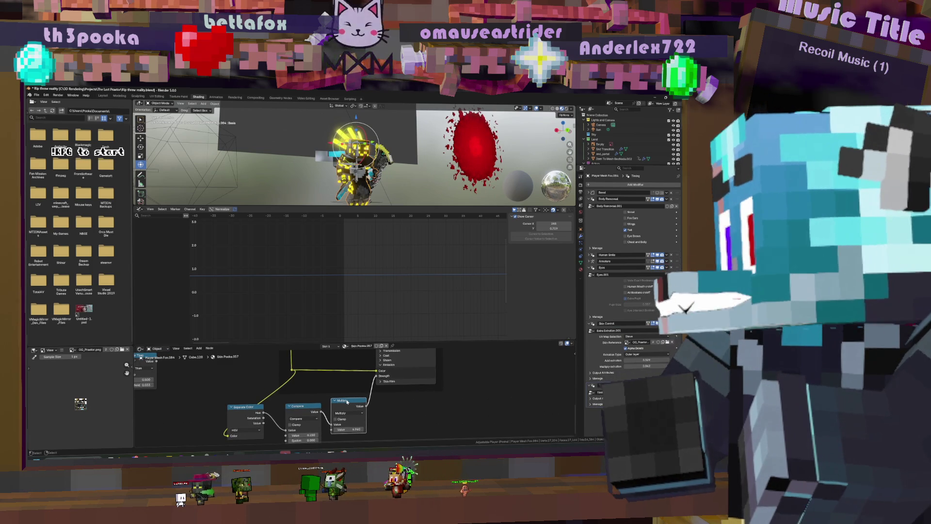
pyautogui.hotkey('shift', 'd')
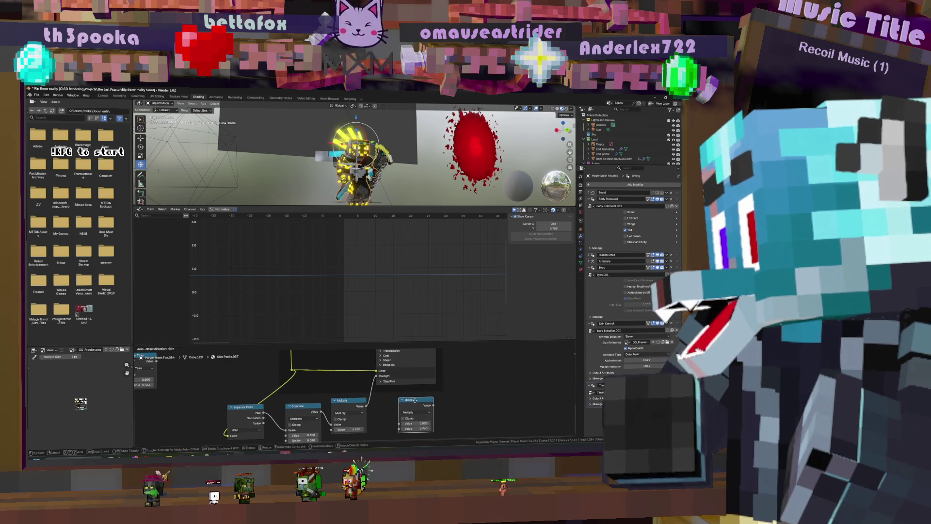
pyautogui.click(414, 411)
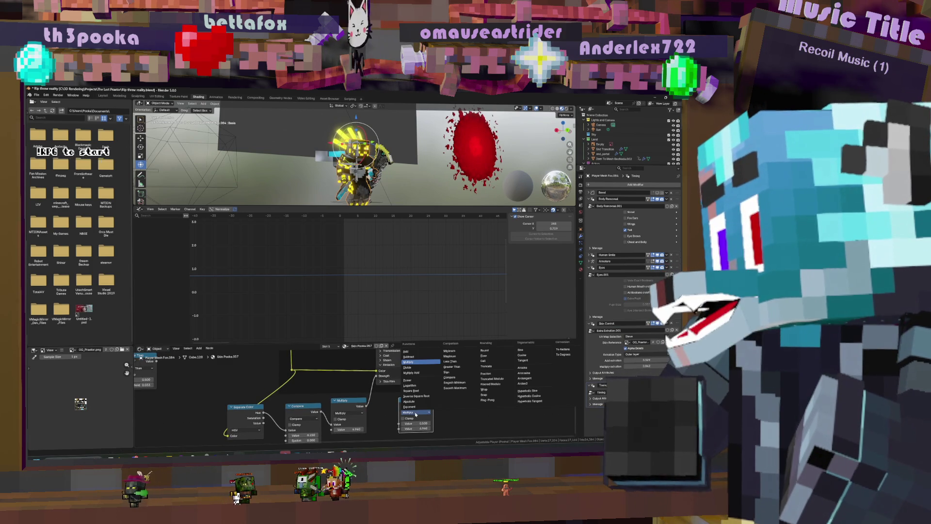
pyautogui.click(420, 352)
pyautogui.moveTo(414, 403)
pyautogui.mouseDown()
pyautogui.moveTo(386, 401)
pyautogui.moveTo(403, 409)
pyautogui.mouseUp()
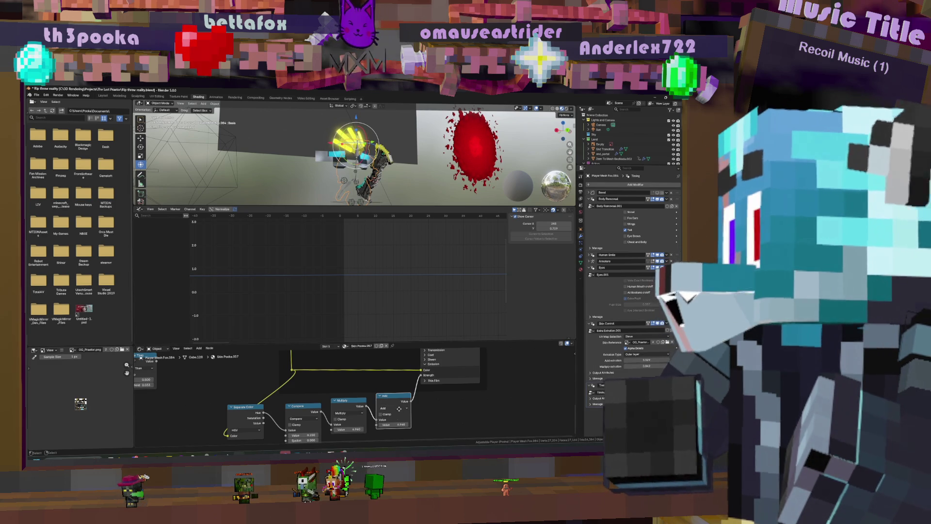
pyautogui.moveTo(399, 409); pyautogui.dragTo(452, 375, button='middle')
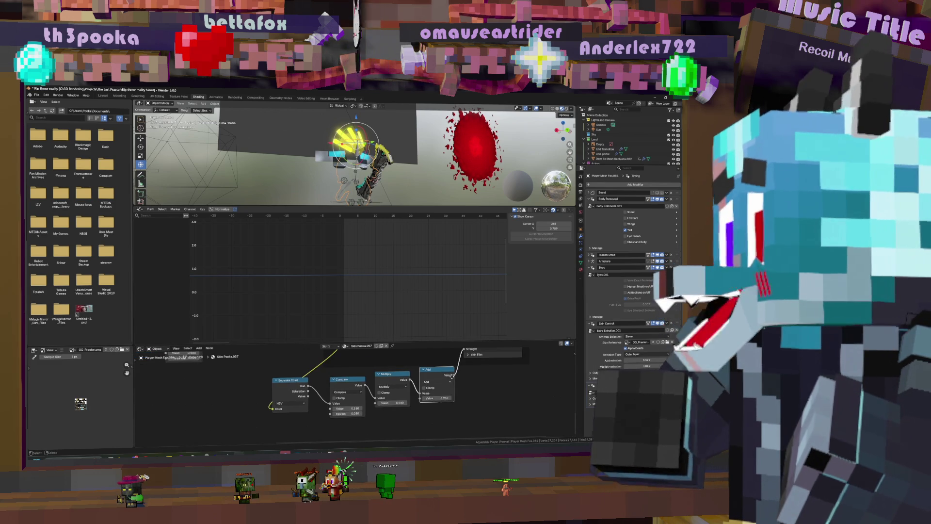
# - Duplicate the Compare node below the original, link a Multiply beside it, and set value 0.150
pyautogui.click(347, 383)
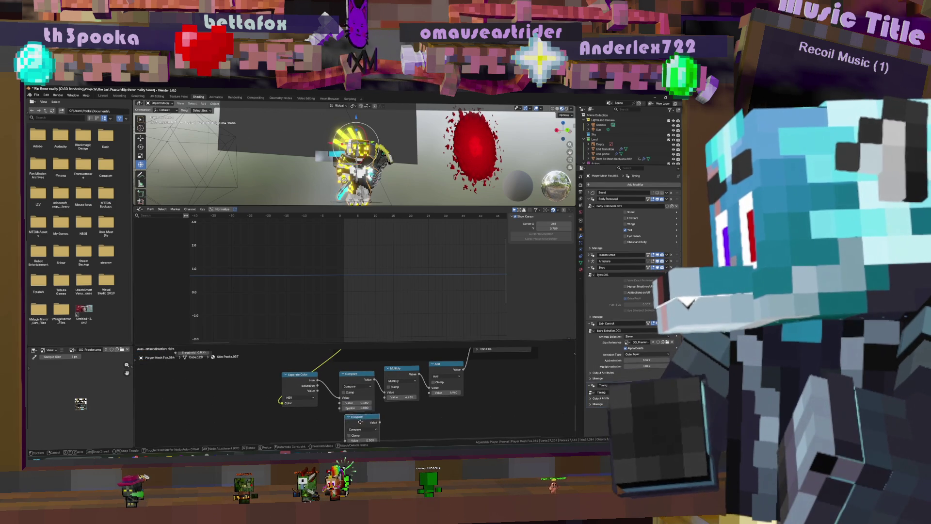
pyautogui.click(357, 413)
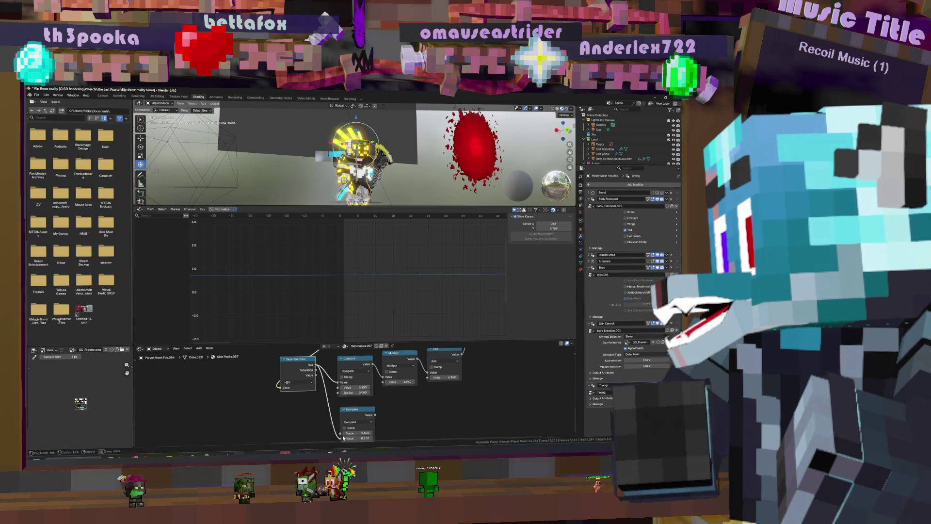
pyautogui.moveTo(342, 438); pyautogui.dragTo(341, 426, button='middle')
pyautogui.moveTo(393, 410); pyautogui.dragTo(389, 418, button='middle')
pyautogui.moveTo(395, 359); pyautogui.dragTo(384, 412)
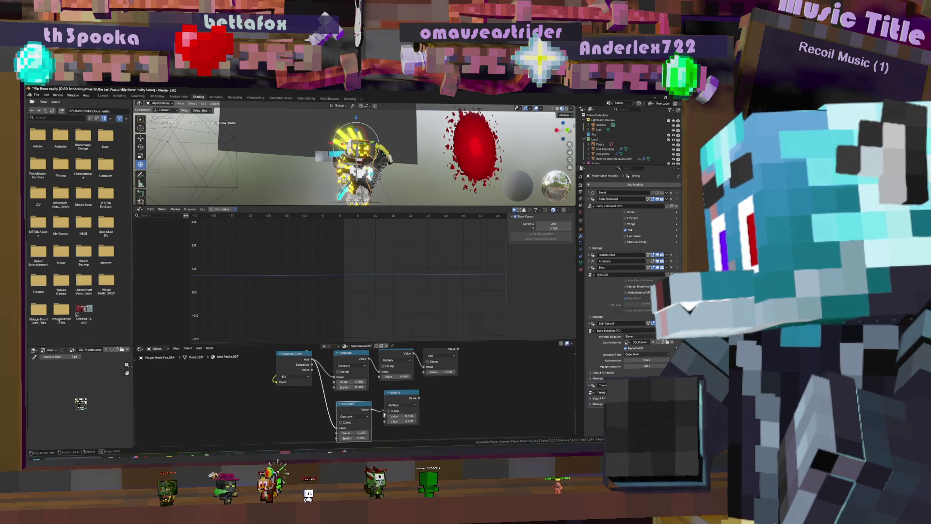
pyautogui.moveTo(438, 412); pyautogui.dragTo(481, 398, button='middle')
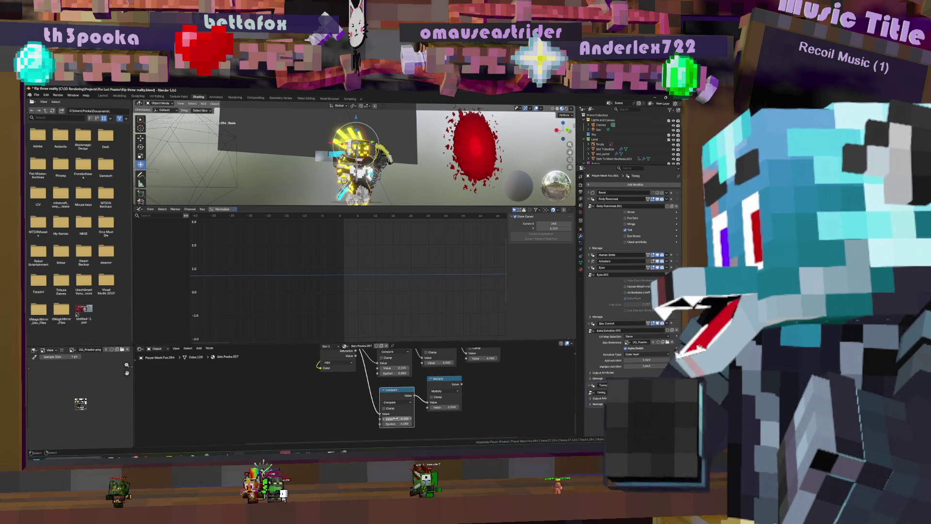
pyautogui.moveTo(462, 385); pyautogui.dragTo(466, 359)
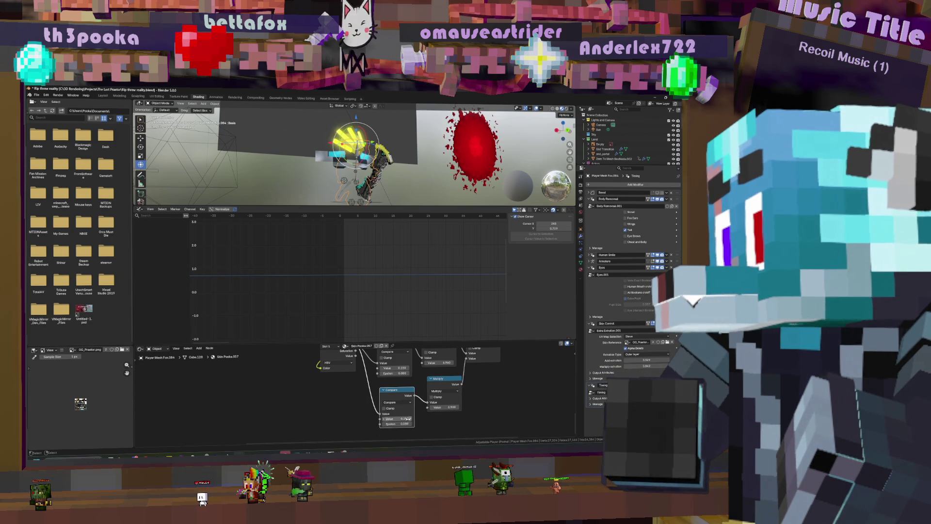
pyautogui.moveTo(404, 418)
pyautogui.mouseDown()
pyautogui.moveTo(393, 418)
pyautogui.moveTo(412, 418)
pyautogui.mouseUp()
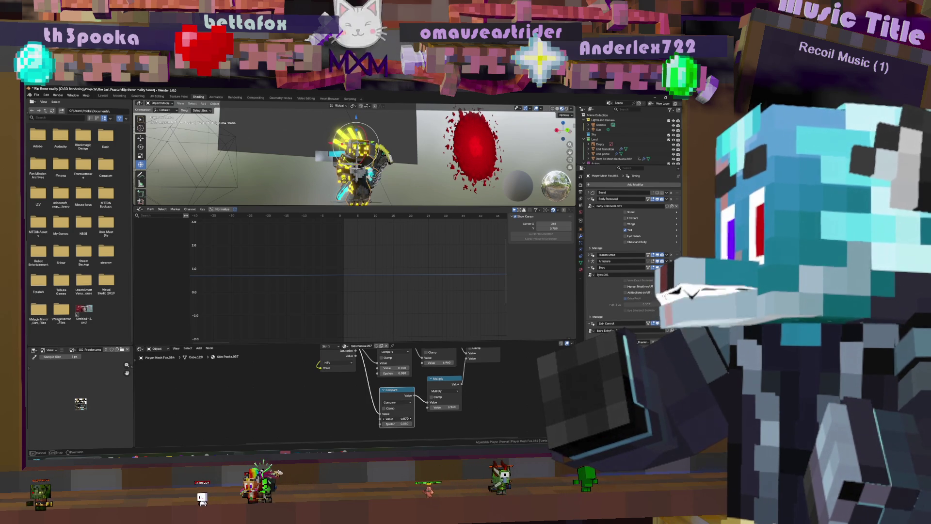
# - View the scene through the camera at frame 34 with overlays hidden, then go to Layout
pyautogui.moveTo(369, 174)
pyautogui.mouseDown(button='middle')
pyautogui.moveTo(420, 182)
pyautogui.moveTo(371, 186)
pyautogui.moveTo(404, 159)
pyautogui.moveTo(383, 160)
pyautogui.moveTo(427, 155)
pyautogui.mouseUp(button='middle')
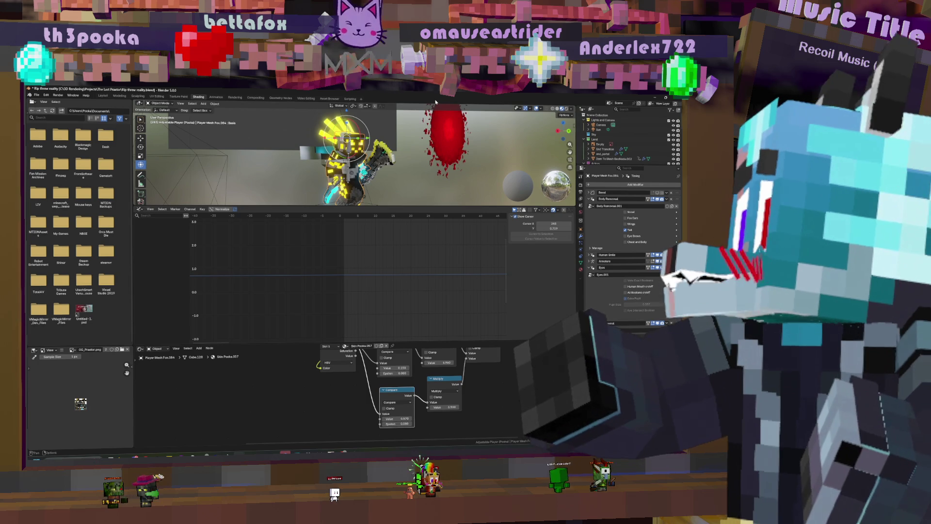
pyautogui.press('KP_0')
pyautogui.moveTo(419, 149); pyautogui.dragTo(425, 162, button='middle')
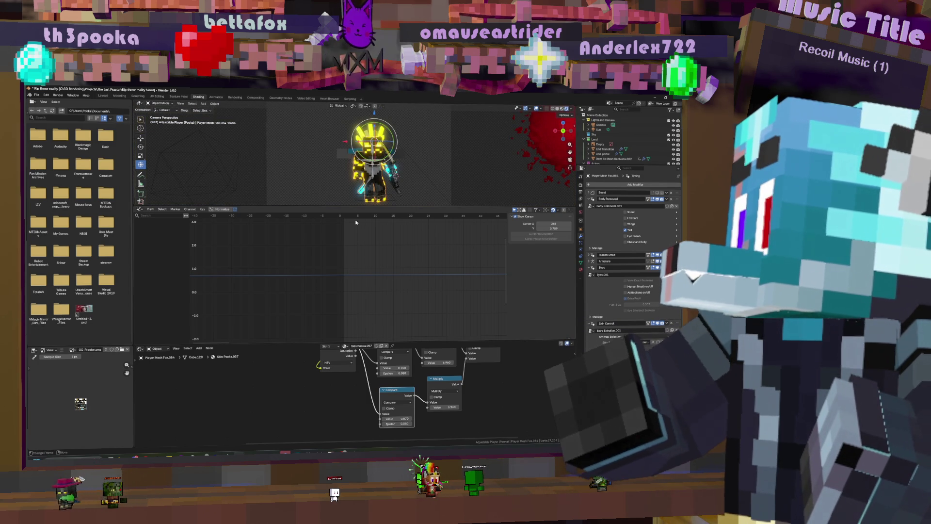
pyautogui.click(460, 252)
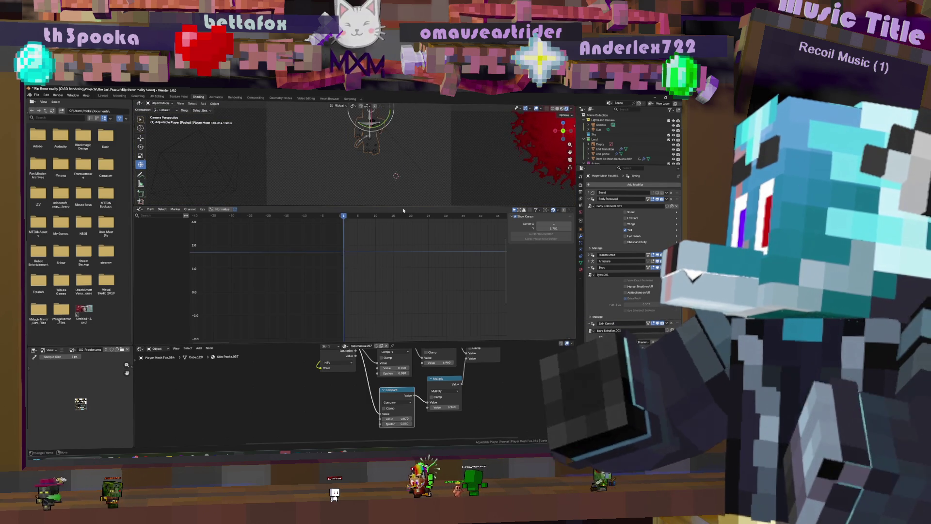
pyautogui.click(536, 109)
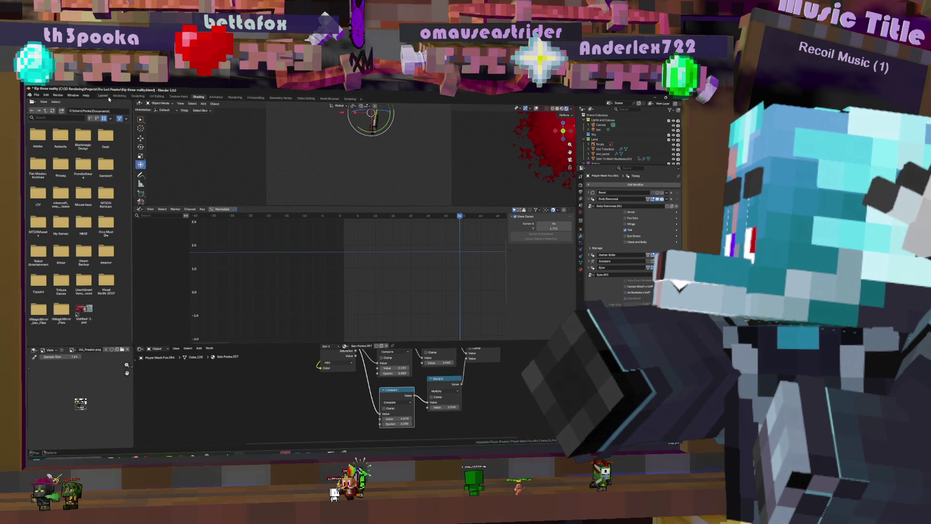
pyautogui.click(107, 97)
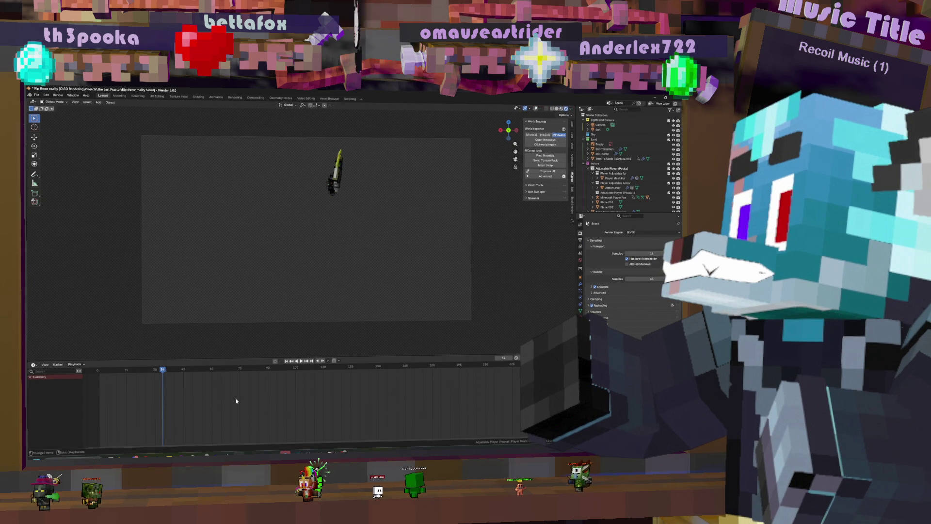
# - Zoom out the timeline, play the sword animation, and jump back to frame 0
pyautogui.scroll(-6, 233, 395)
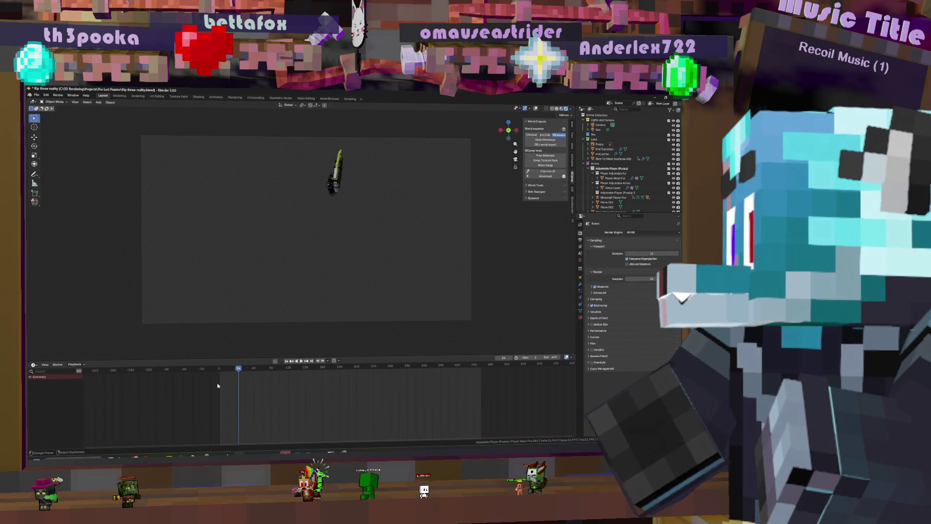
pyautogui.press('space')
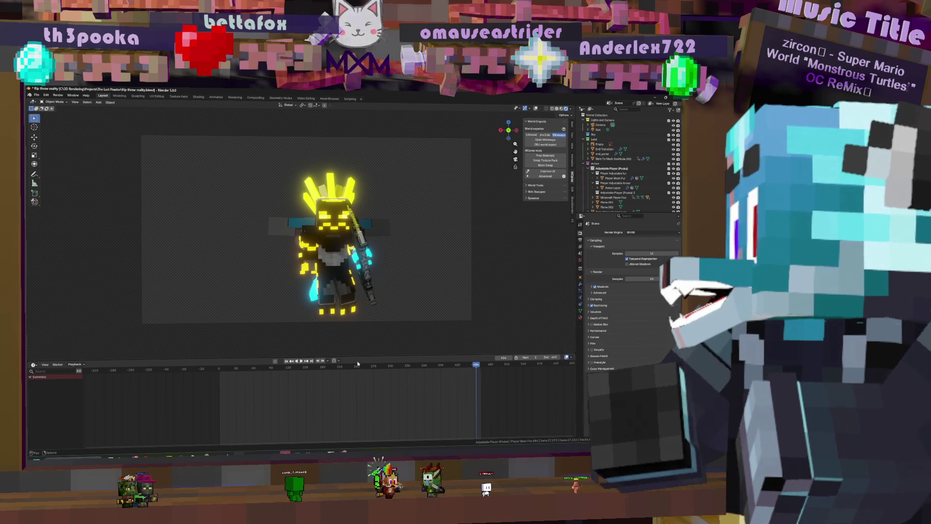
pyautogui.click(218, 370)
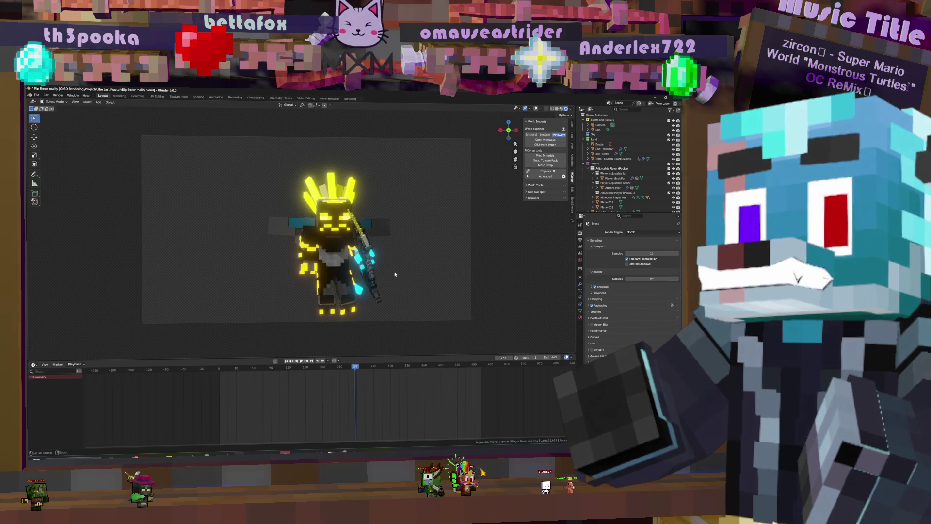
# - Start and stop the character animation several times, then move to the Animation workspace
pyautogui.press('space')
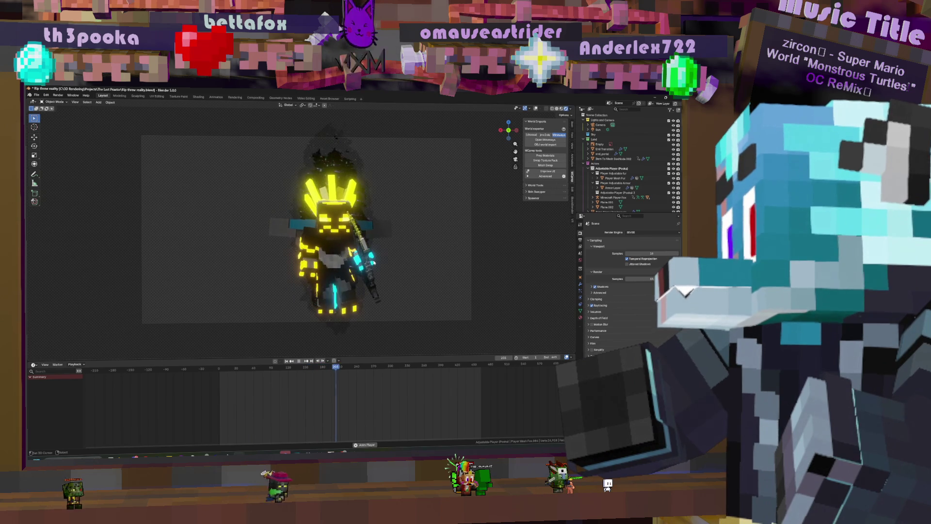
pyautogui.press('space')
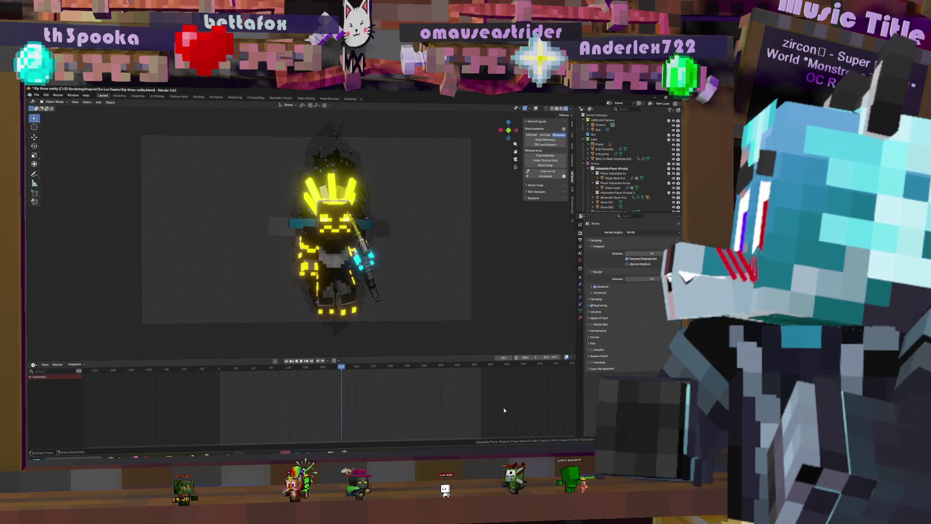
pyautogui.press('space')
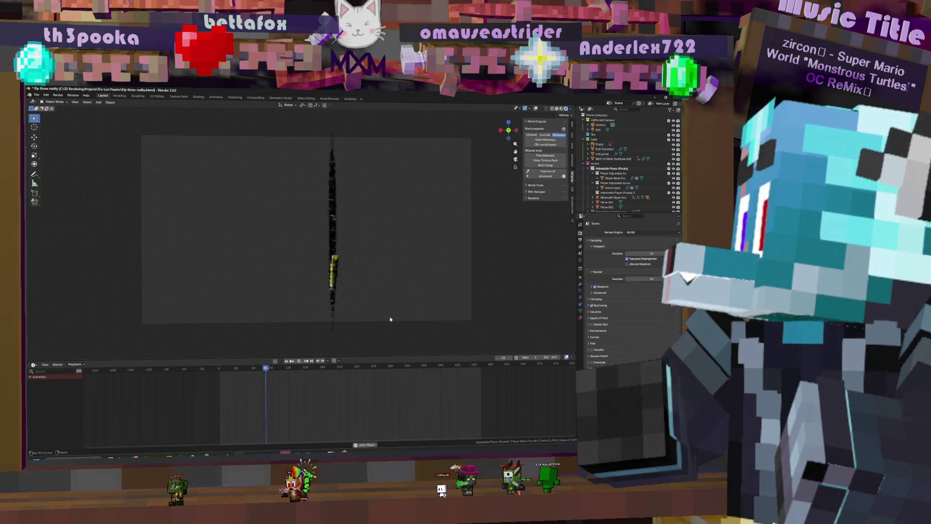
pyautogui.press('space')
pyautogui.press('space')
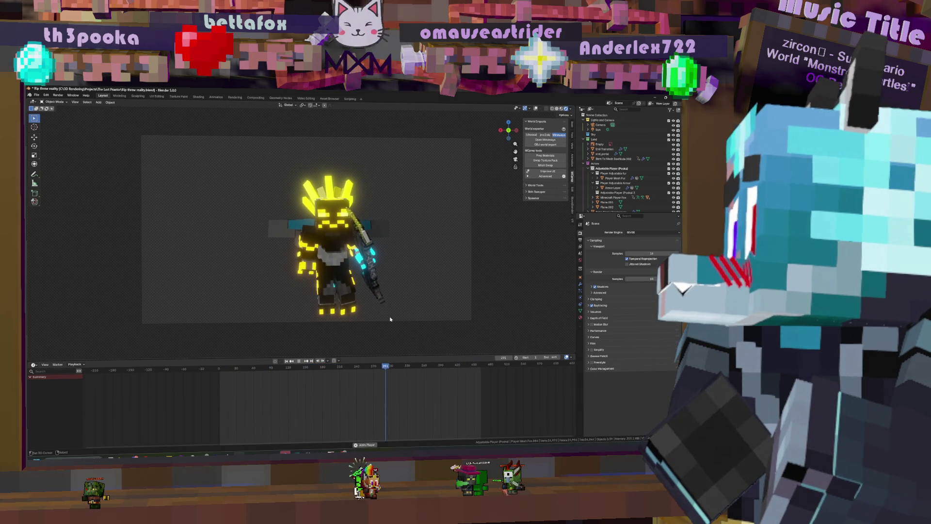
pyautogui.press('space')
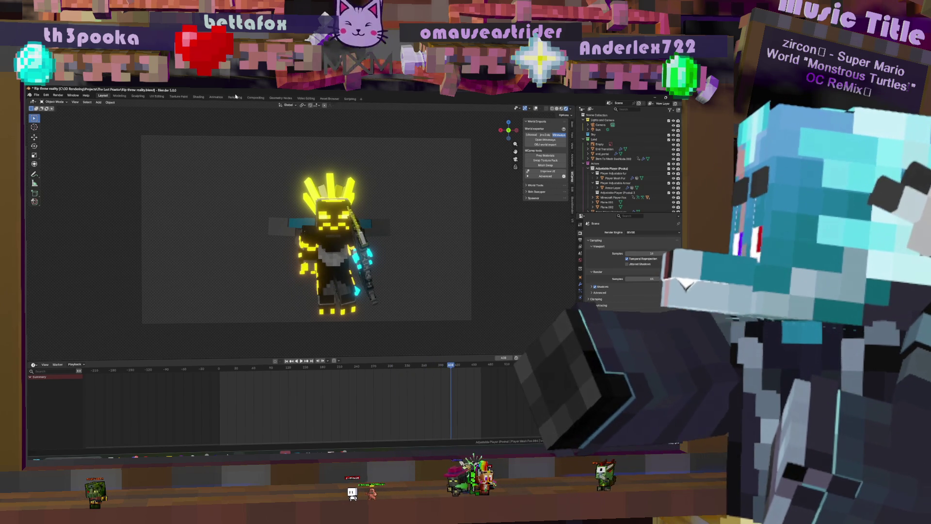
pyautogui.click(213, 98)
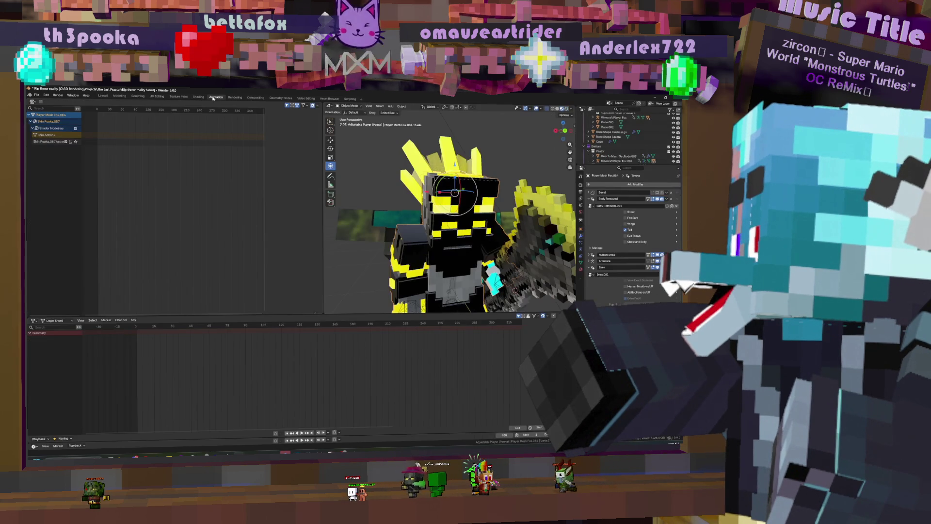
# - Zoom out, toggle viewport overlays off and on, and select the Minecraft Player Fox.084 armature
pyautogui.scroll(-5, 533, 118)
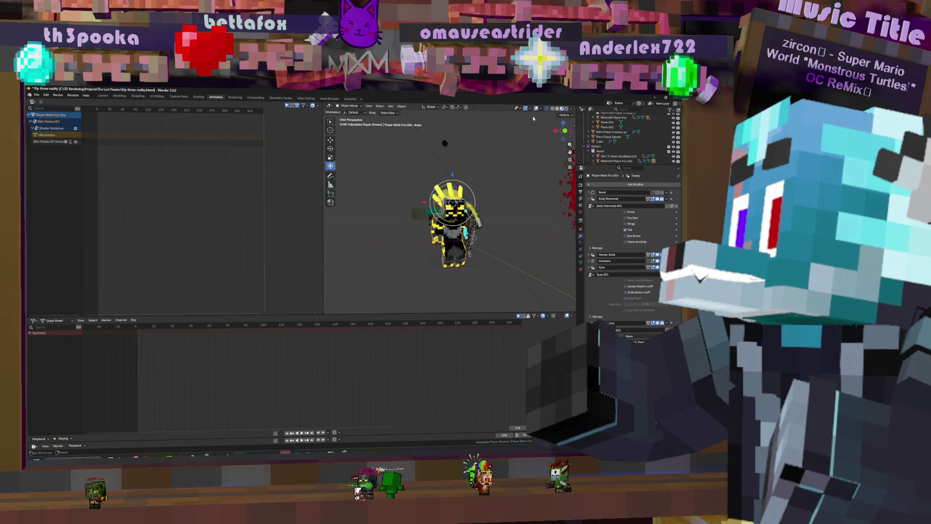
pyautogui.click(537, 109)
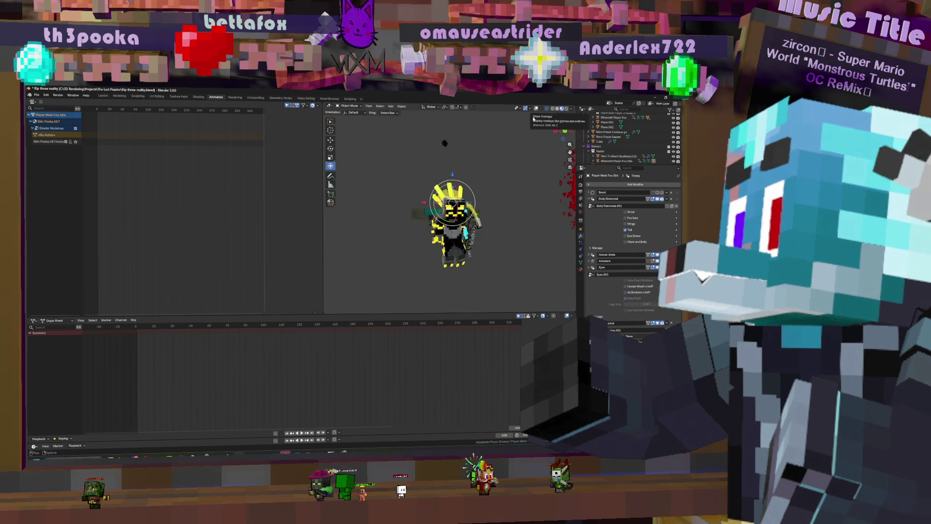
pyautogui.click(537, 108)
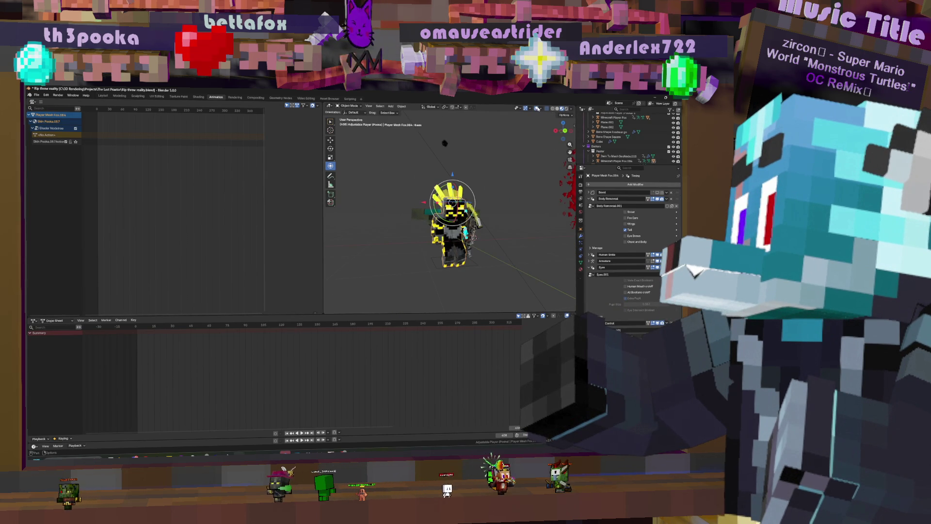
pyautogui.click(452, 225)
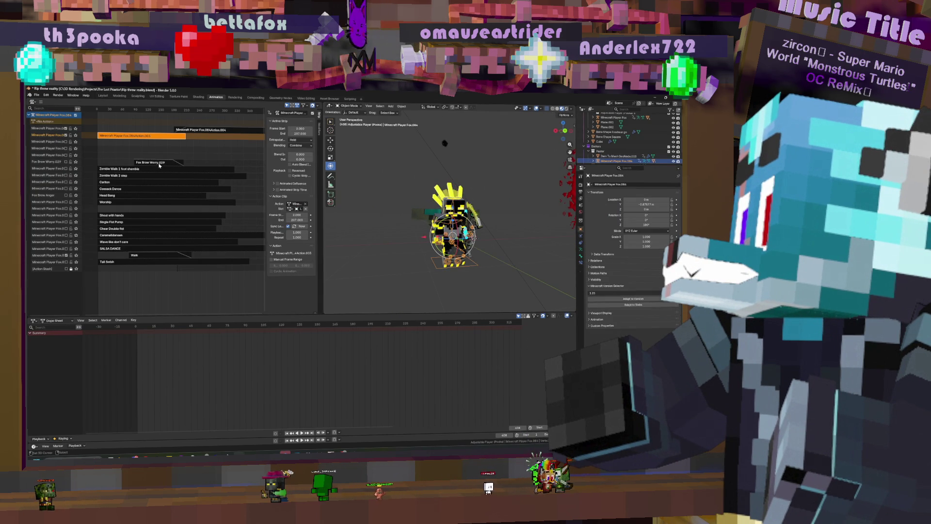
# - Zoom out to see all NLA strips and play the animation, stopping at frames 333 and 267
pyautogui.scroll(-8, 216, 146)
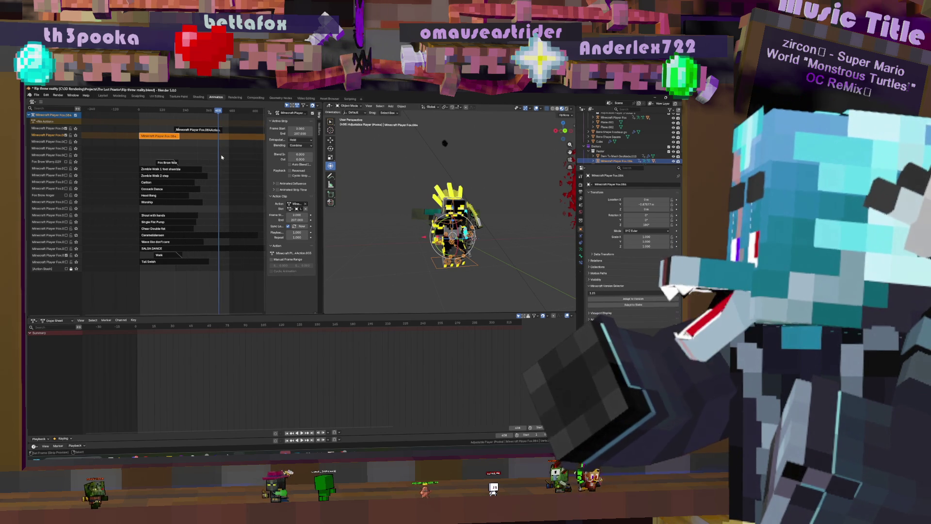
pyautogui.moveTo(451, 233); pyautogui.dragTo(454, 246, button='middle')
pyautogui.scroll(3, 453, 246)
pyautogui.scroll(-2, 453, 245)
pyautogui.press('space')
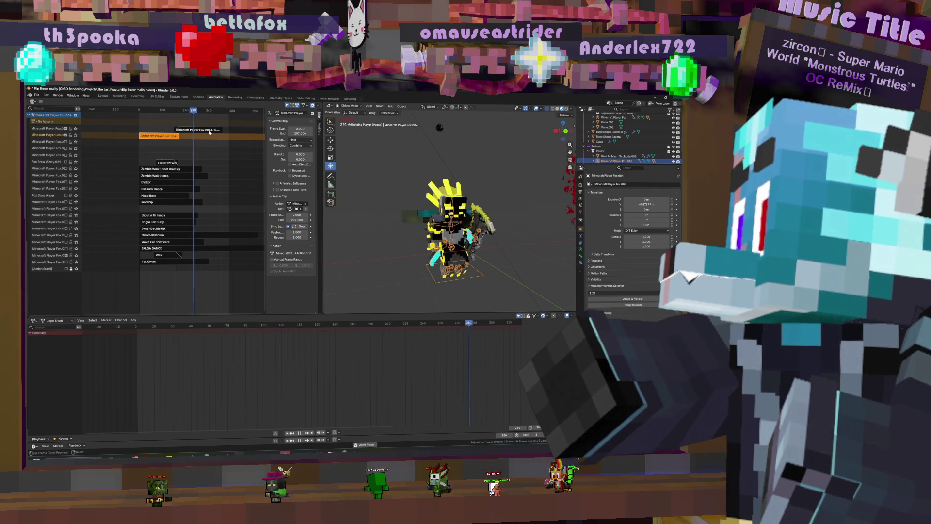
pyautogui.press('space')
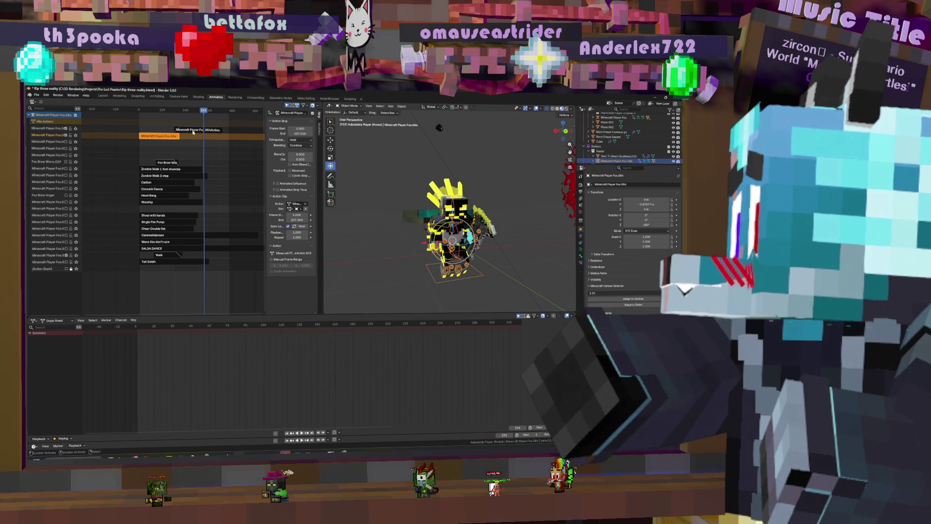
pyautogui.press('space')
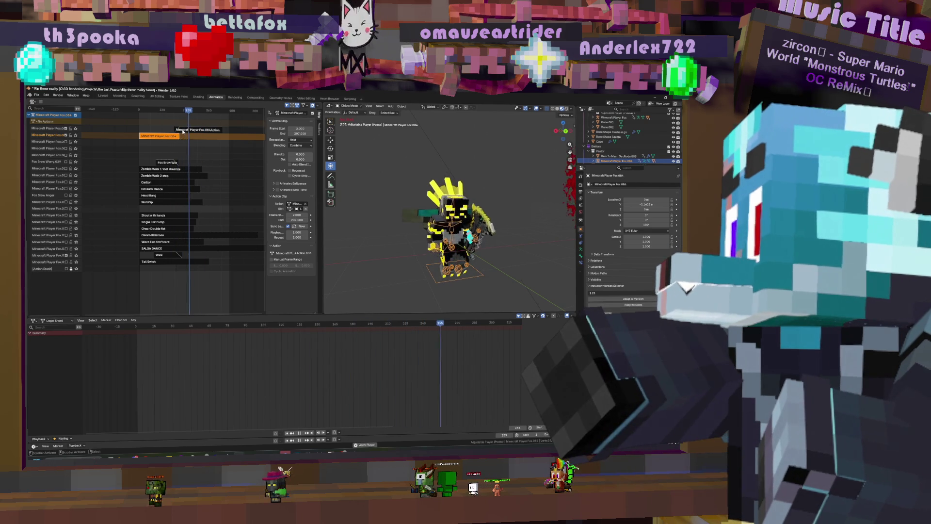
pyautogui.press('space')
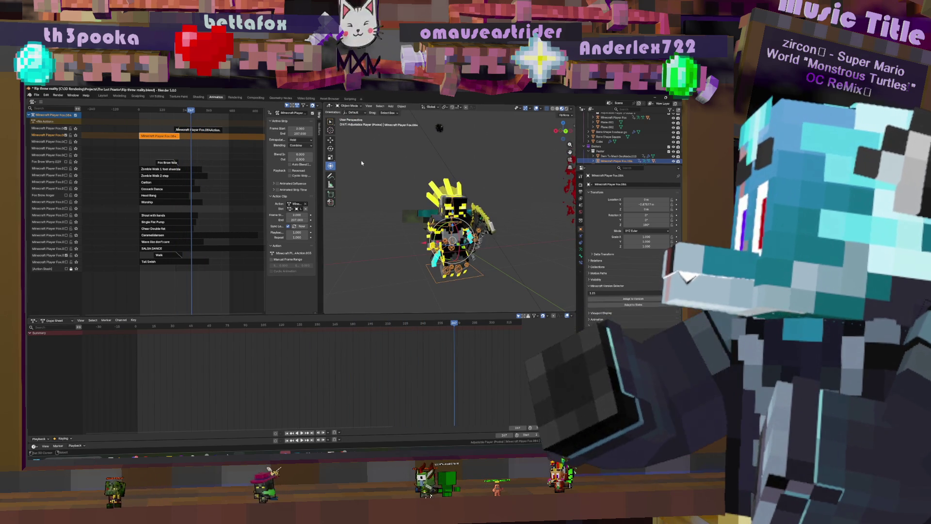
# - Replay from frame 255, step to frame 266, and select the Fox.084 action strip (frames 180–429)
pyautogui.click(188, 110)
pyautogui.press('space')
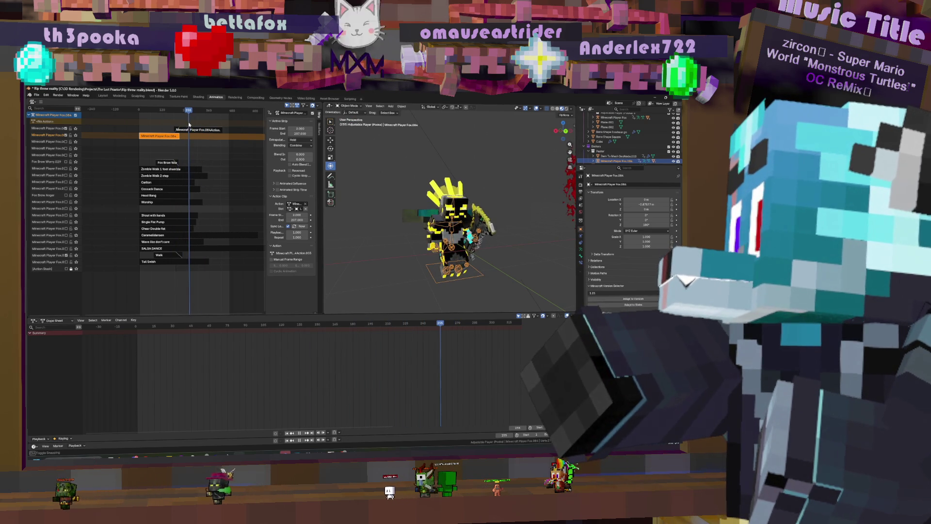
pyautogui.press('space')
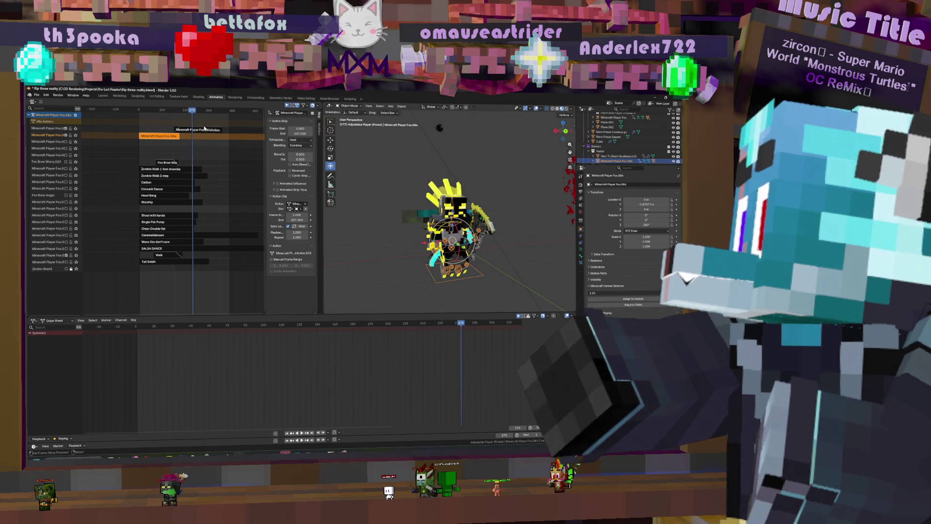
pyautogui.press('Left')
pyautogui.press('Left')
pyautogui.press('Left')
pyautogui.press('Right')
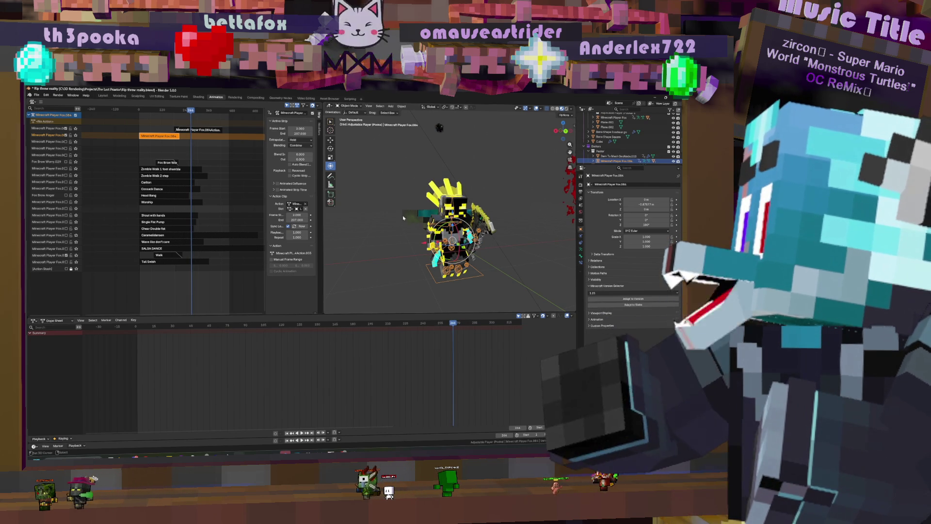
pyautogui.click(209, 130)
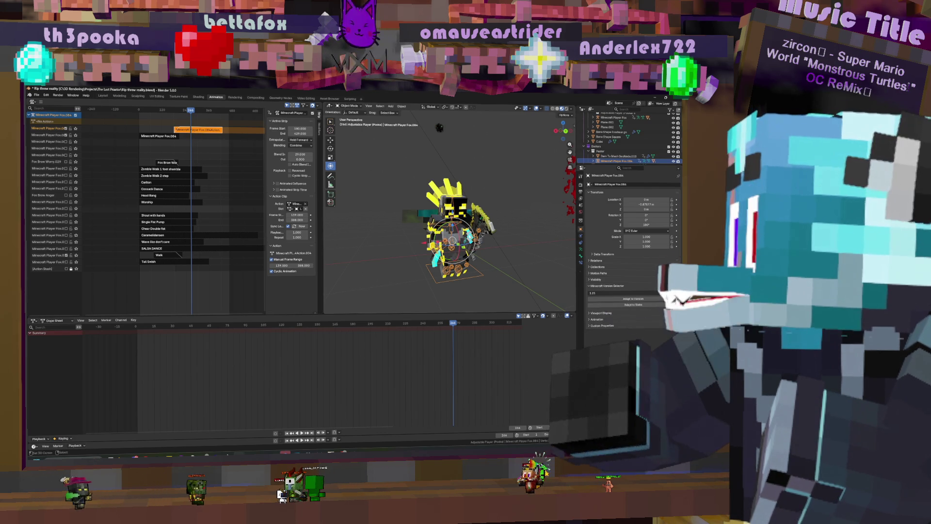
# - Put the fox rig in Pose Mode, select the Head bone, and tweak the Fox.084 action
pyautogui.hotkey('ctrl', 'Tab')
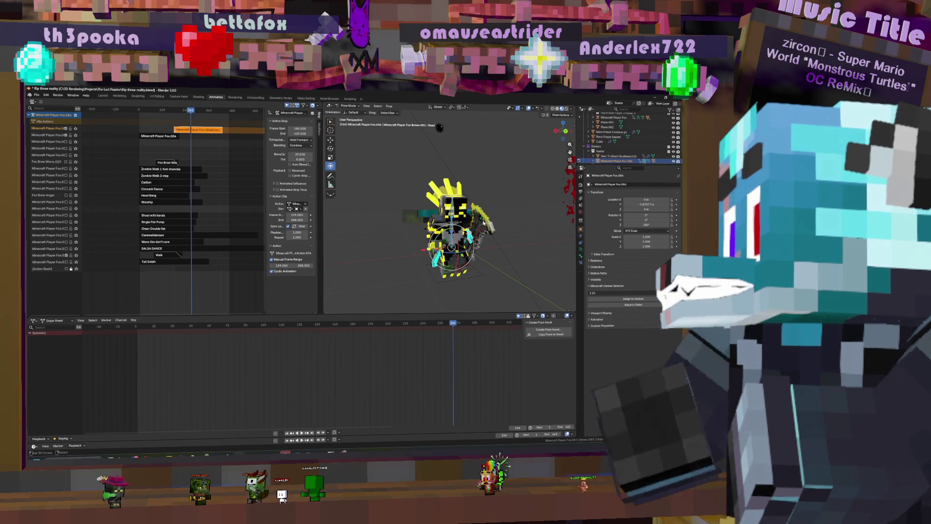
pyautogui.click(484, 223)
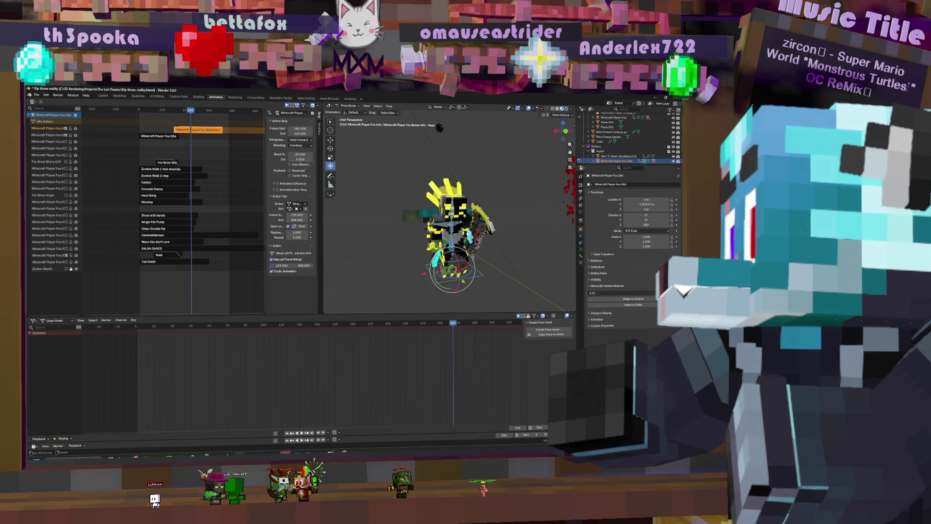
pyautogui.press('Tab')
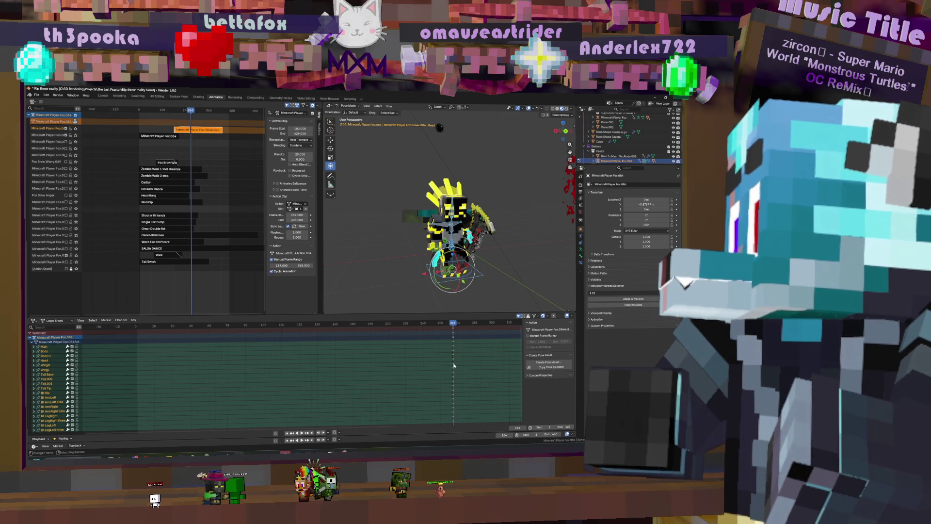
# - Play the animation, then push the action down into a new NLA strip
pyautogui.press('space')
pyautogui.moveTo(454, 365); pyautogui.dragTo(391, 365, button='middle')
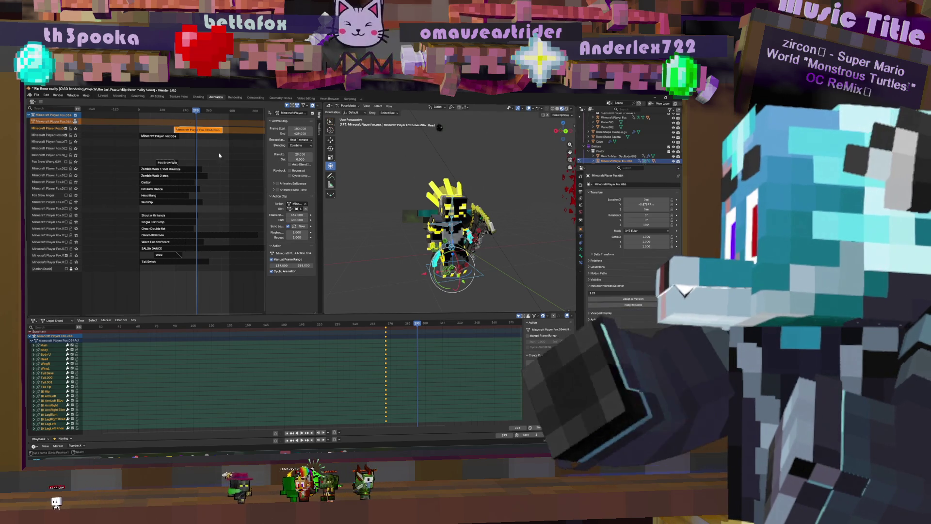
pyautogui.click(75, 122)
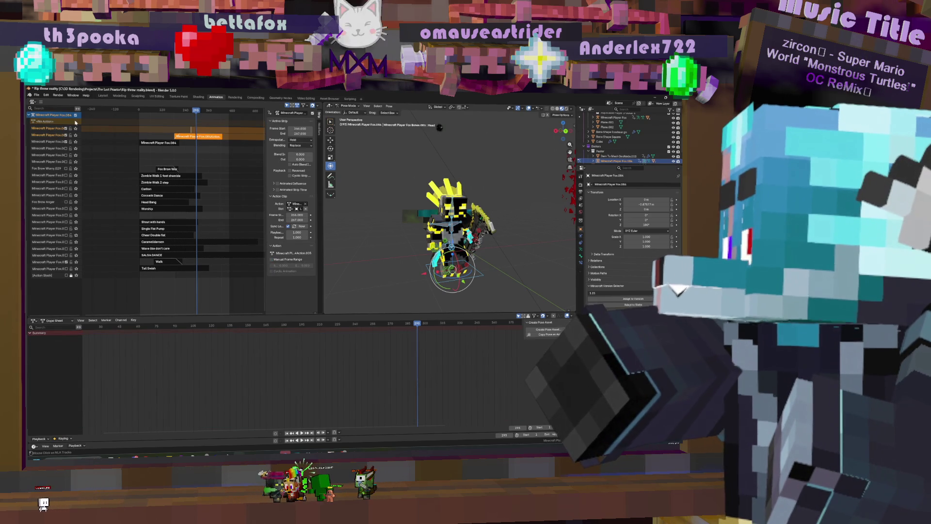
# - Set the new strip to Hold Forward extrapolation and Combine blending, and enter tweak mode
pyautogui.click(190, 130)
pyautogui.press('n')
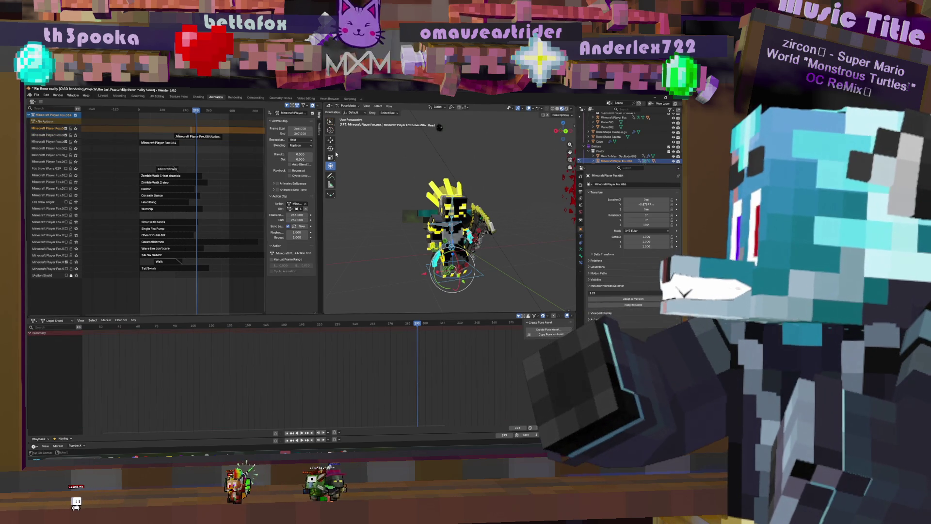
pyautogui.click(299, 156)
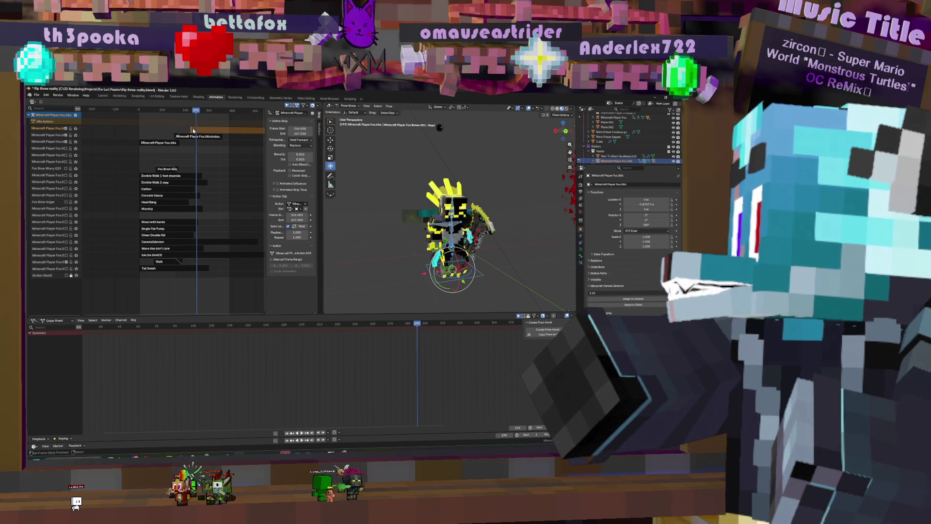
pyautogui.press('Tab')
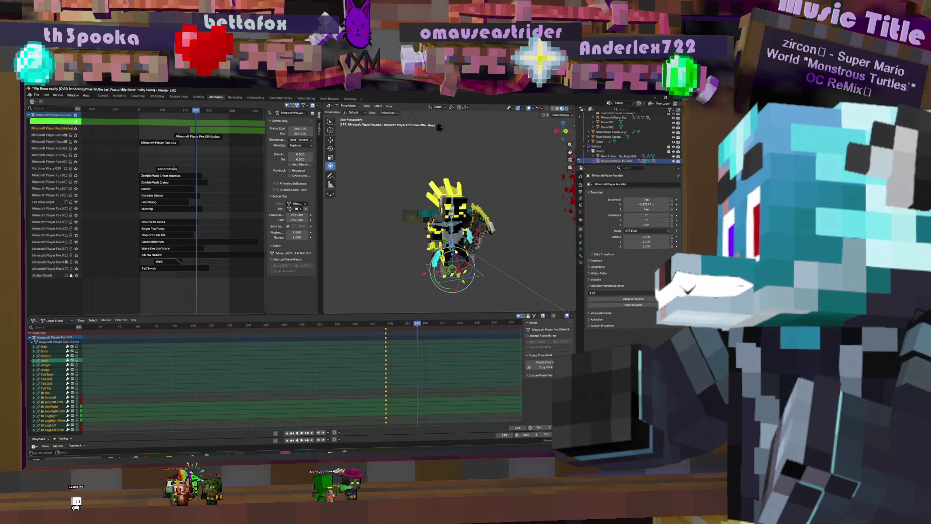
pyautogui.click(300, 145)
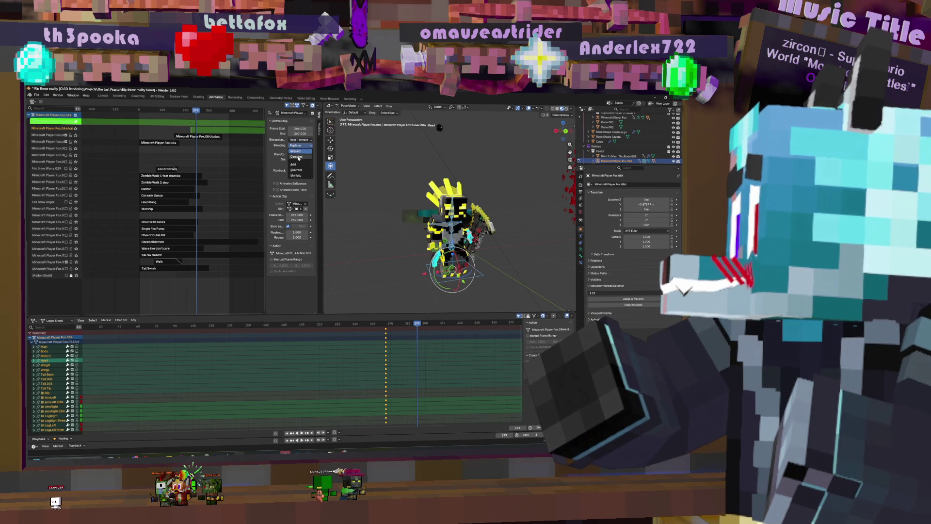
pyautogui.click(298, 156)
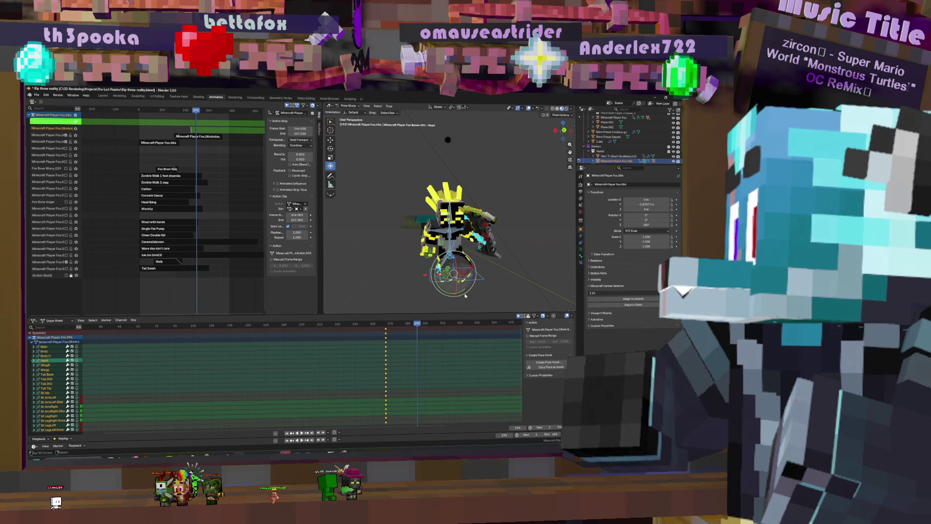
# - Start moving the IK LegRight bone along the X axis
pyautogui.click(443, 276)
pyautogui.press('g')
pyautogui.press('x')
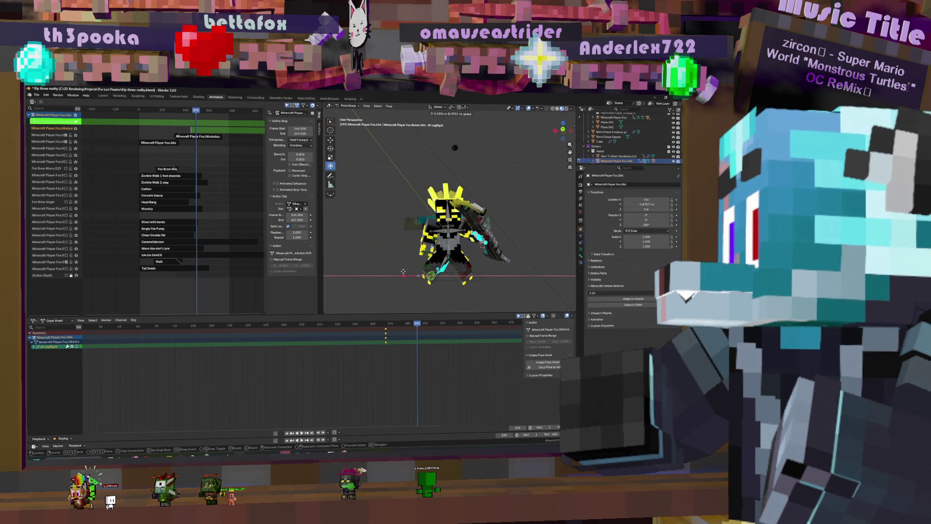
# - Confirm the right leg move, then shift and freely trackball-rotate the Body bone
pyautogui.click(402, 273)
pyautogui.click(446, 228)
pyautogui.moveTo(446, 228); pyautogui.dragTo(453, 255, button='middle')
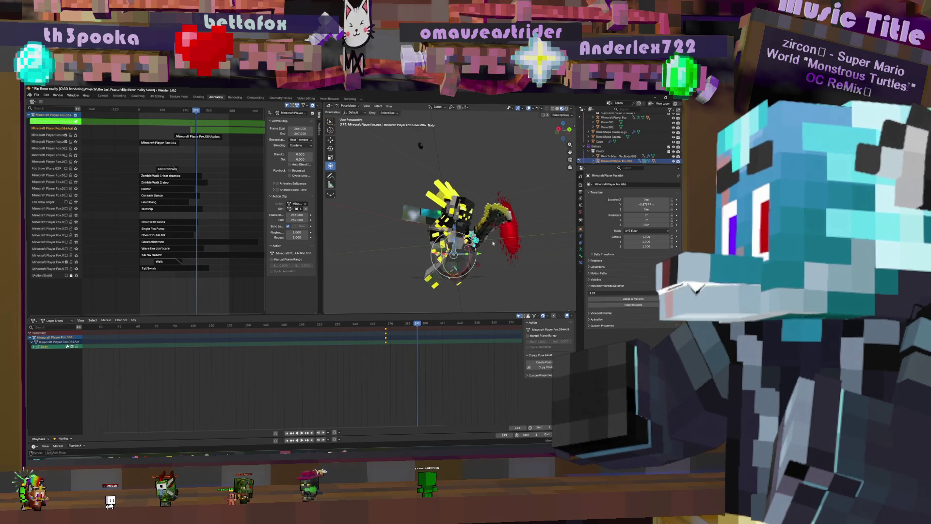
pyautogui.press('g')
pyautogui.press('Return')
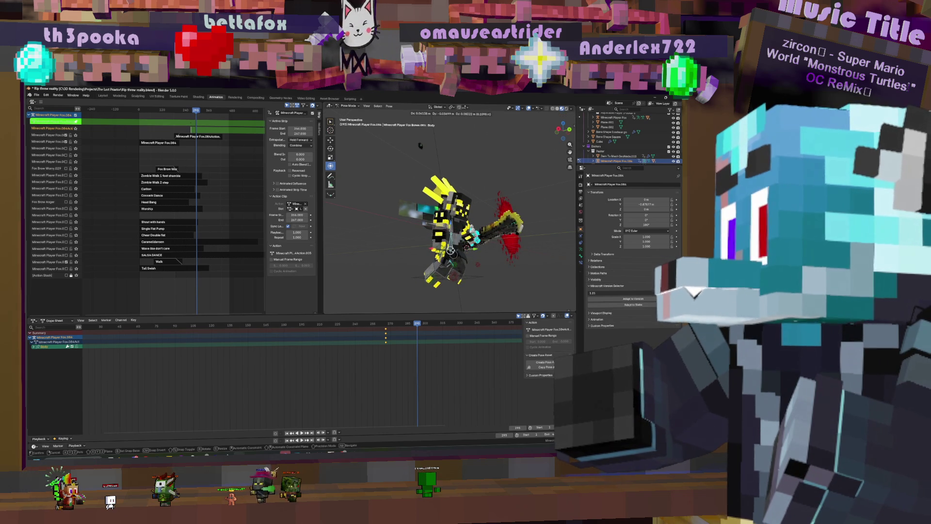
pyautogui.press('r')
pyautogui.press('Return')
pyautogui.press('g')
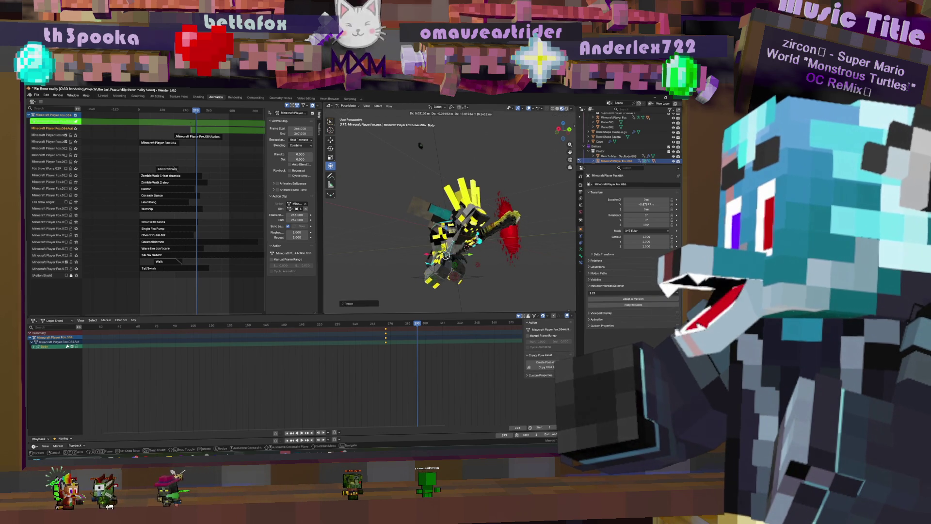
pyautogui.press('r')
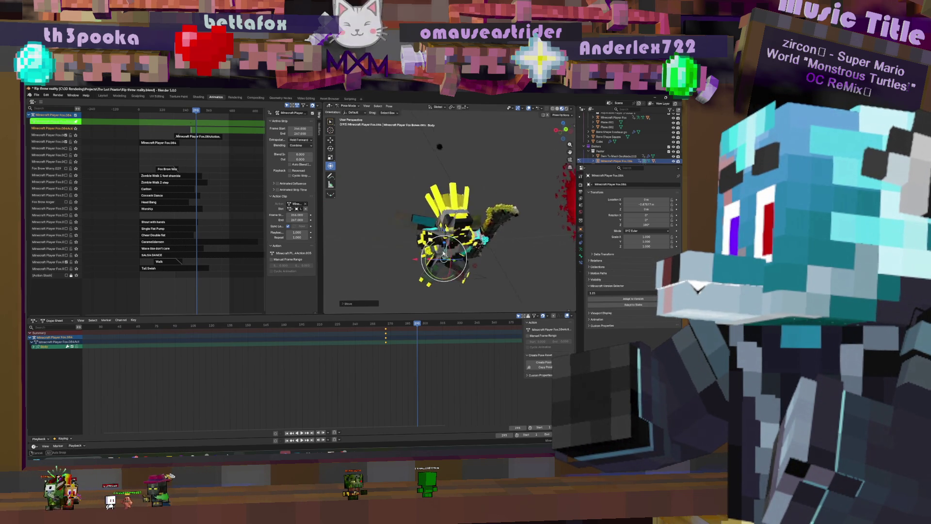
pyautogui.press('Escape')
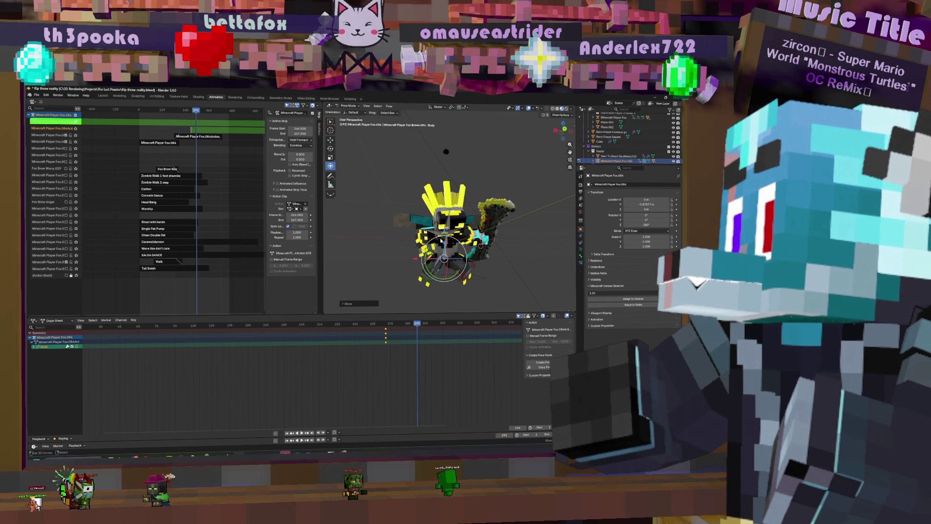
pyautogui.press('r')
pyautogui.press('r')
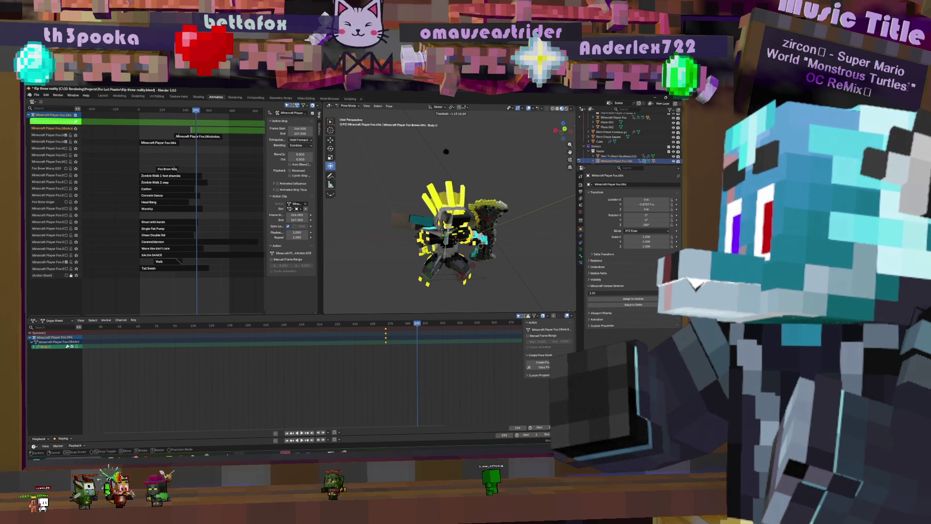
pyautogui.click(432, 237)
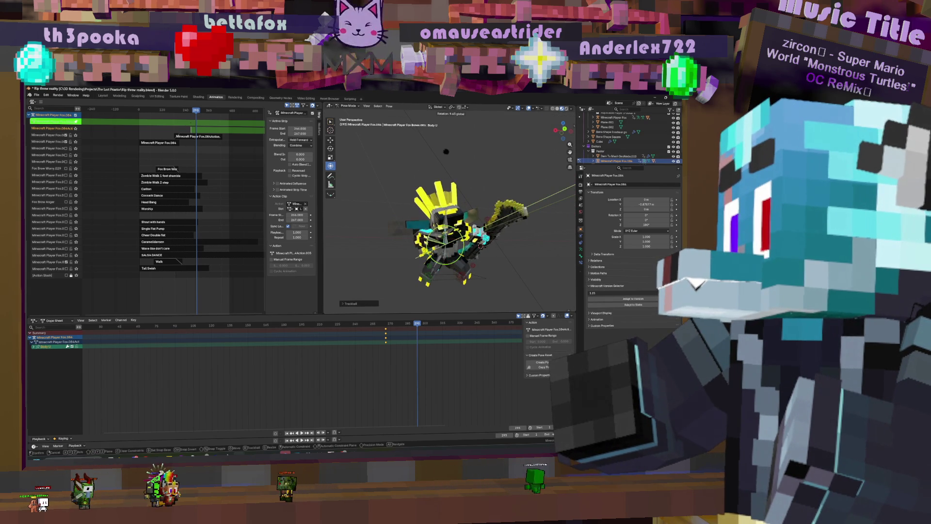
# - Keep Local orientation, freely rotate the Head bone and shift it into place
pyautogui.click(436, 107)
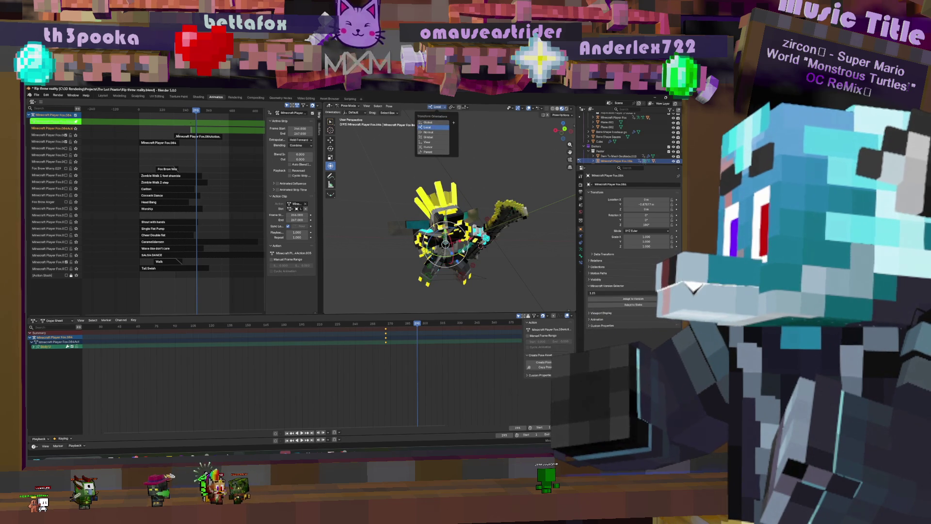
pyautogui.press('Escape')
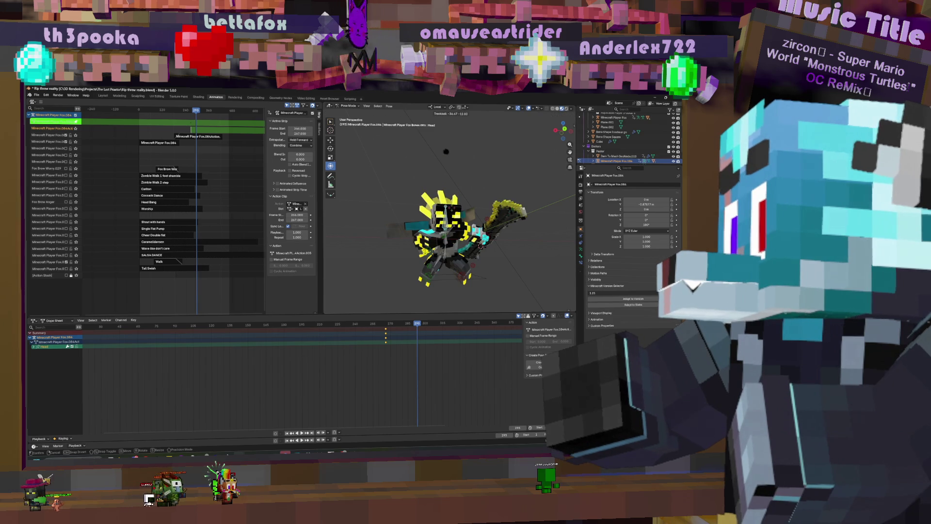
pyautogui.click(457, 260)
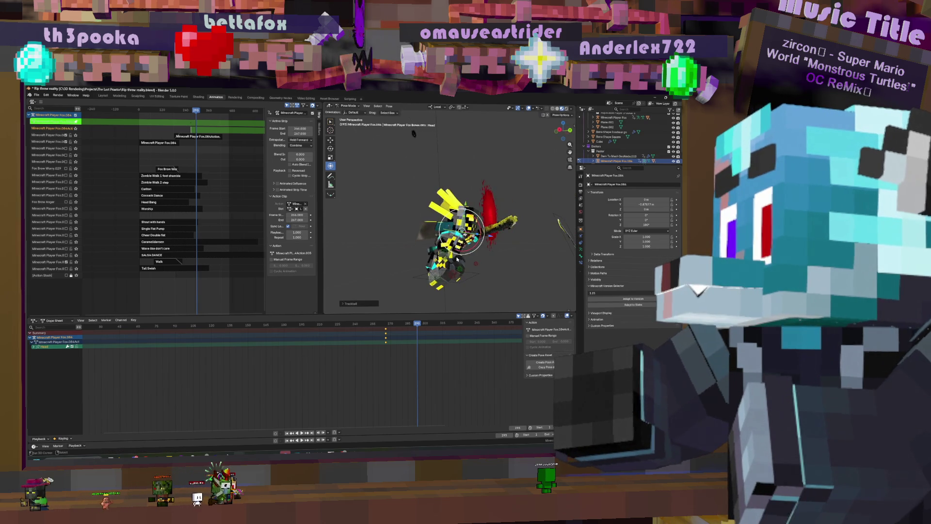
pyautogui.click(452, 257)
pyautogui.moveTo(452, 257)
pyautogui.mouseDown(button='middle')
pyautogui.moveTo(501, 249)
pyautogui.moveTo(478, 257)
pyautogui.moveTo(488, 239)
pyautogui.mouseUp(button='middle')
pyautogui.press('g')
pyautogui.click(468, 251)
# - Move the IK ArmRightElbow control to a new position
pyautogui.click(481, 255)
pyautogui.press('g')
pyautogui.click(479, 266)
# - Keyframe every bone's pose at frame 293
pyautogui.press('a')
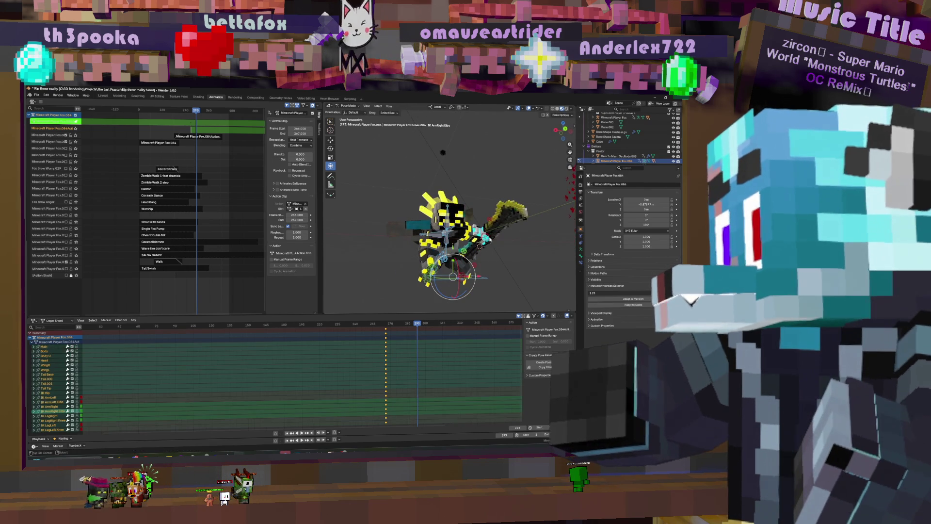
pyautogui.press('i')
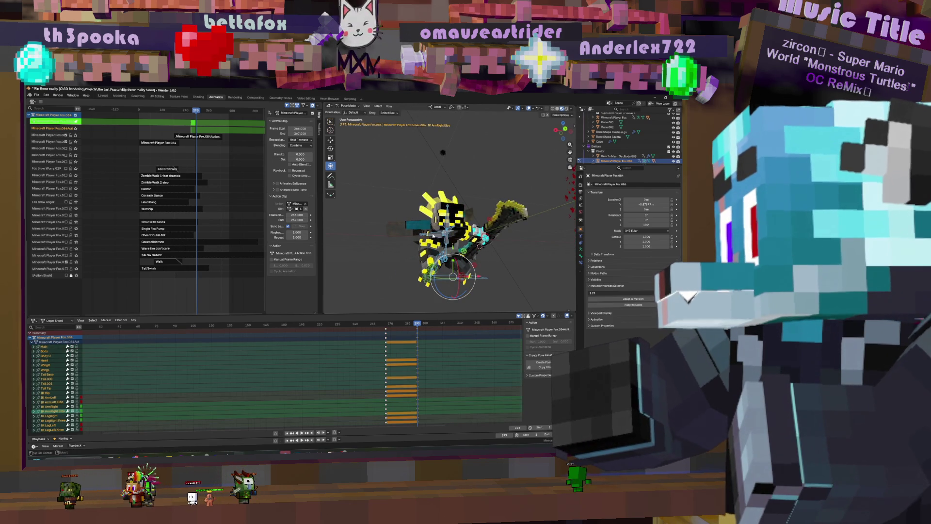
pyautogui.click(433, 236)
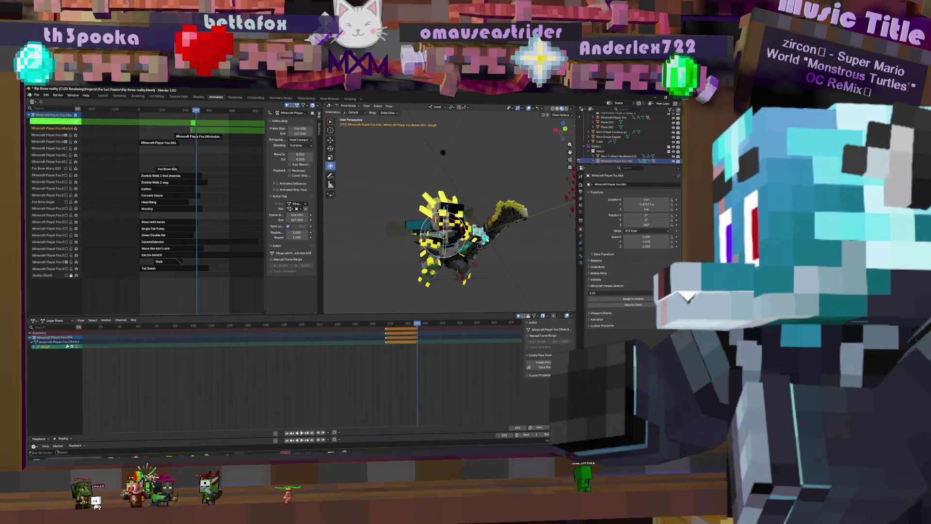
# - Shift the IK Arm.Left control, re-key all bones at 293, and exit tweak mode
pyautogui.click(480, 246)
pyautogui.press('g')
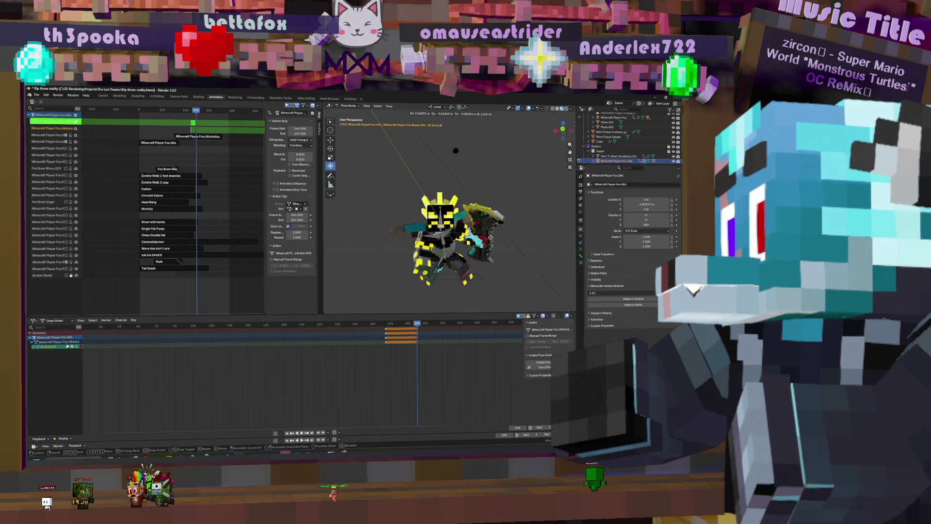
pyautogui.click(492, 238)
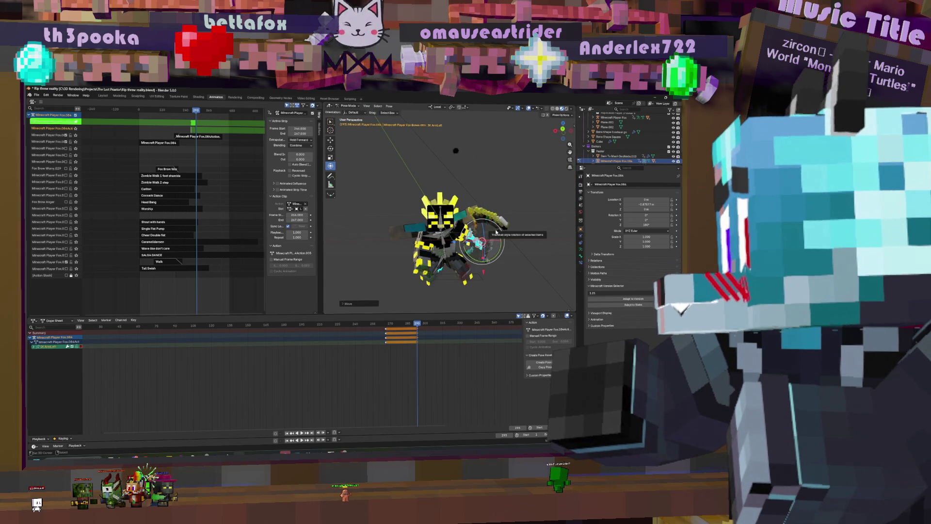
pyautogui.press('a')
pyautogui.press('i')
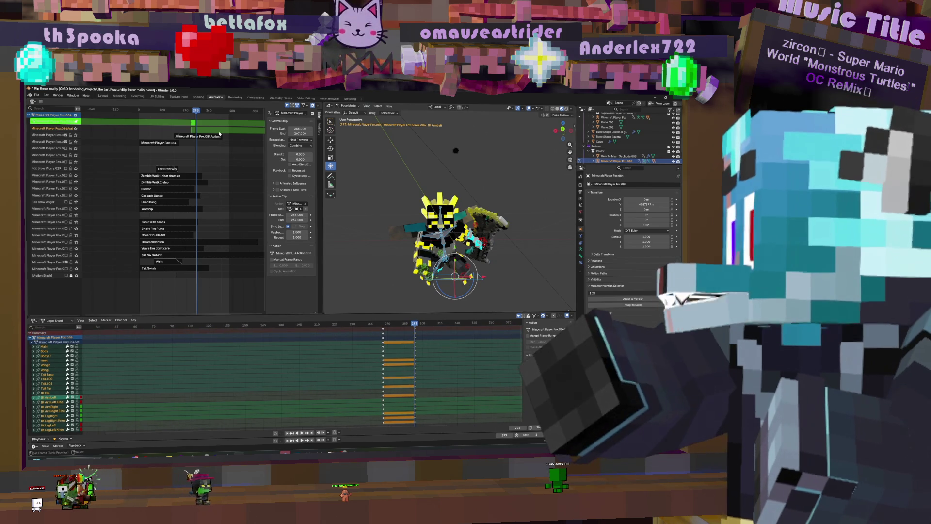
pyautogui.press('Tab')
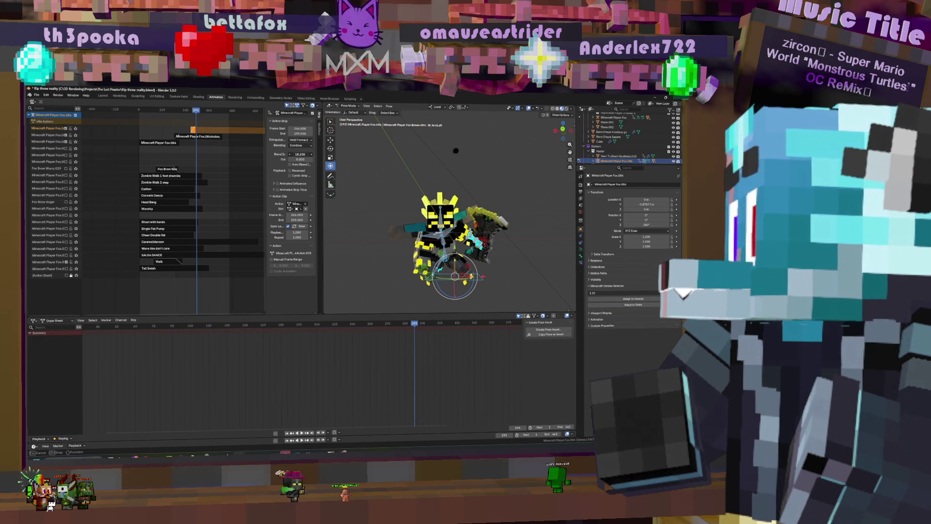
# - Play the layered animation through frame 192, then re-enter tweak mode on the Fox.084 strip
pyautogui.press('space')
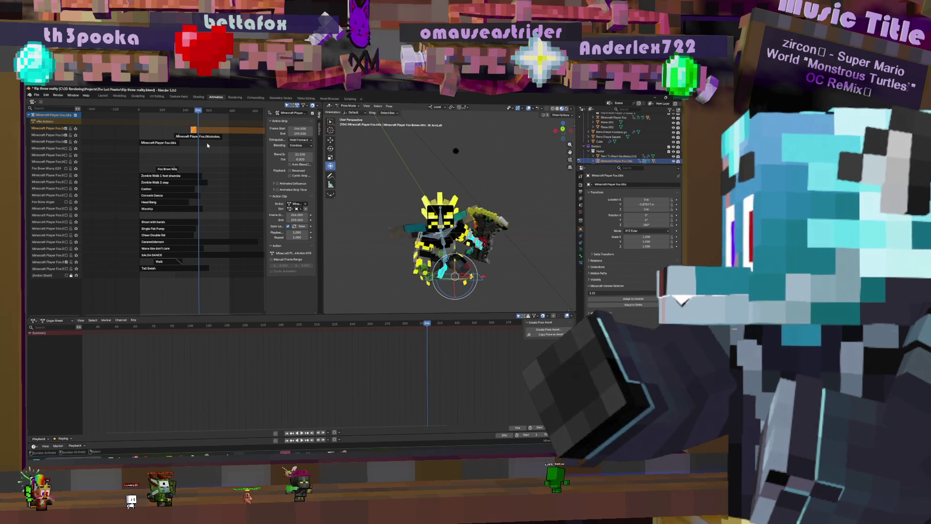
pyautogui.click(196, 136)
pyautogui.press('Tab')
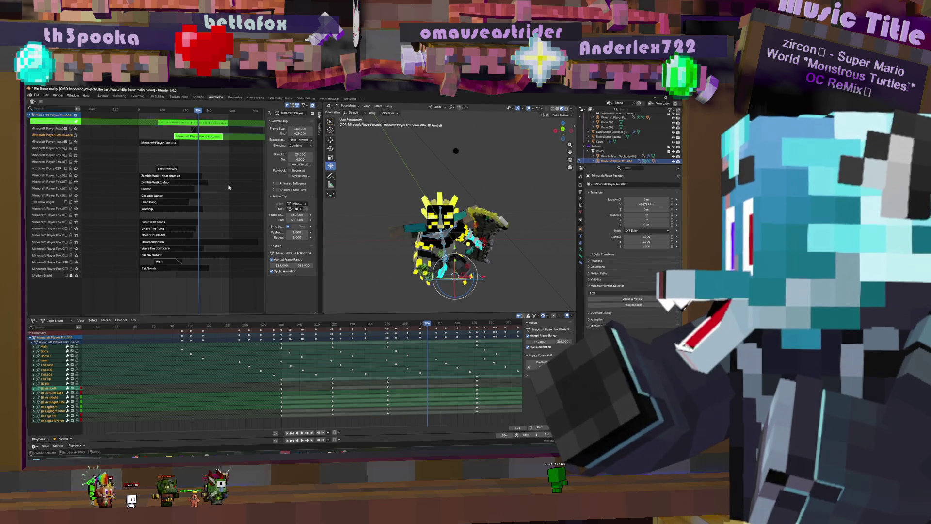
pyautogui.press('Tab')
pyautogui.press('space')
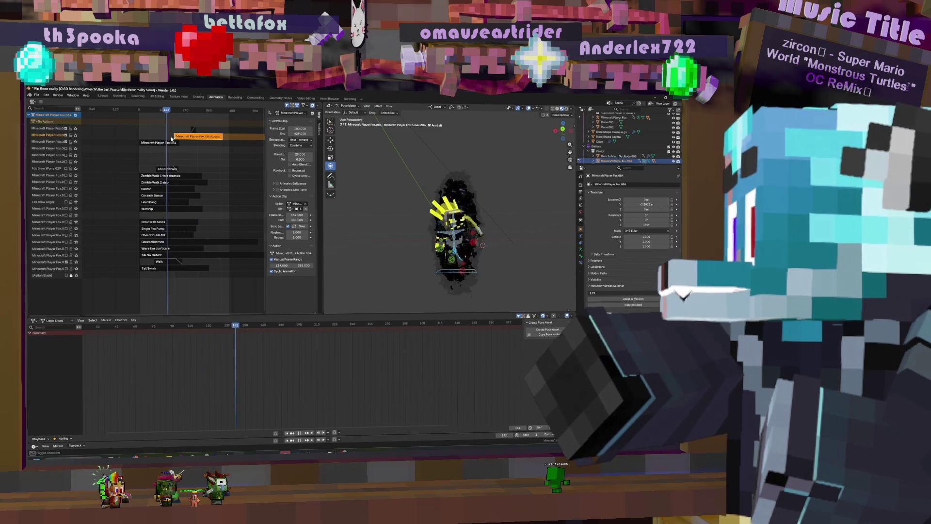
pyautogui.press('space')
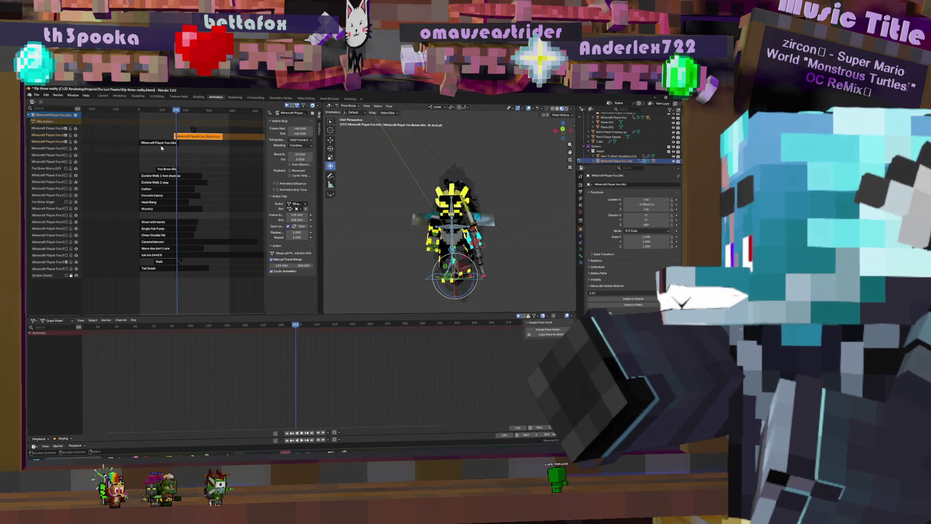
pyautogui.press('Tab')
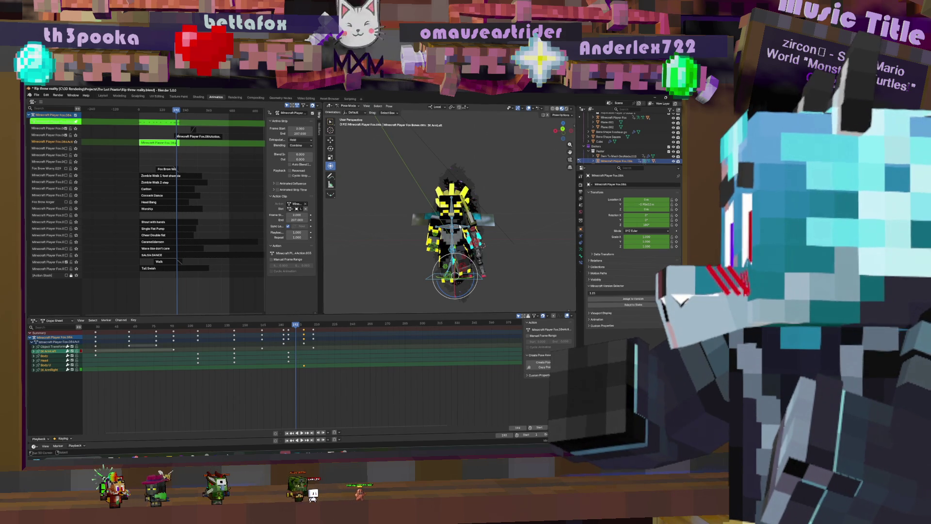
# - Rotate the WingR bone -70.25 around the X axis
pyautogui.click(459, 226)
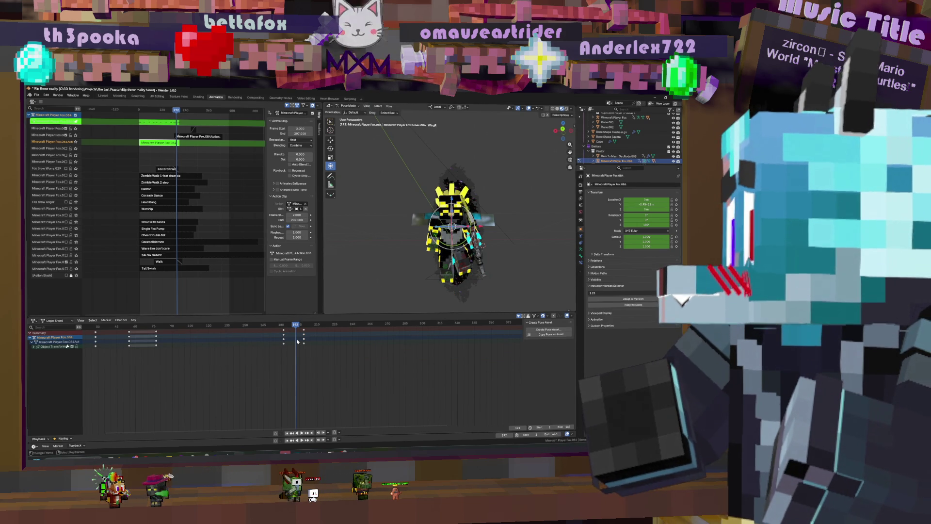
pyautogui.moveTo(465, 225); pyautogui.dragTo(473, 228, button='middle')
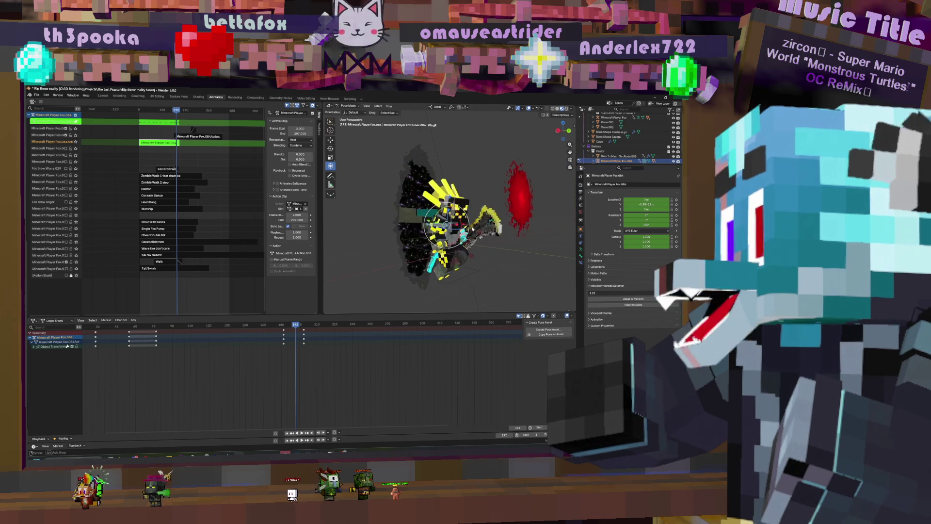
pyautogui.press('r')
pyautogui.press('x')
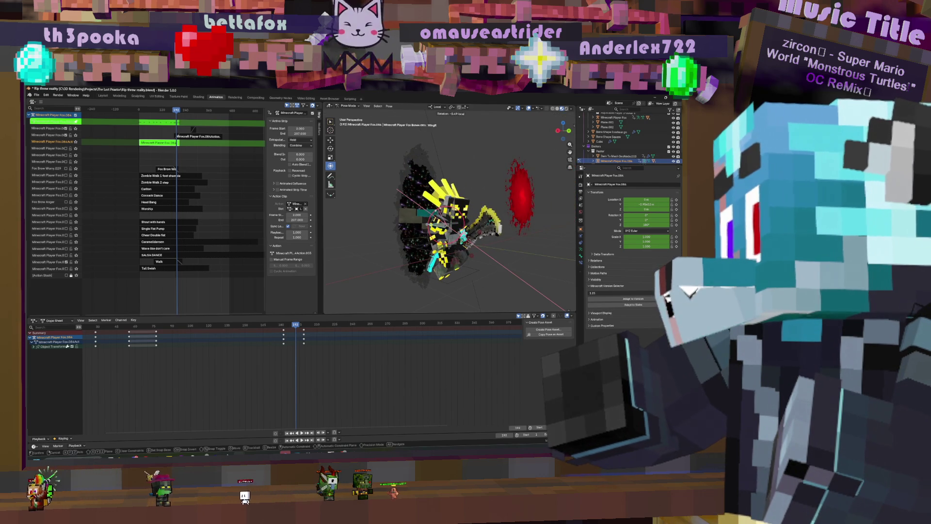
pyautogui.click(404, 229)
pyautogui.moveTo(388, 226); pyautogui.dragTo(405, 228, button='middle')
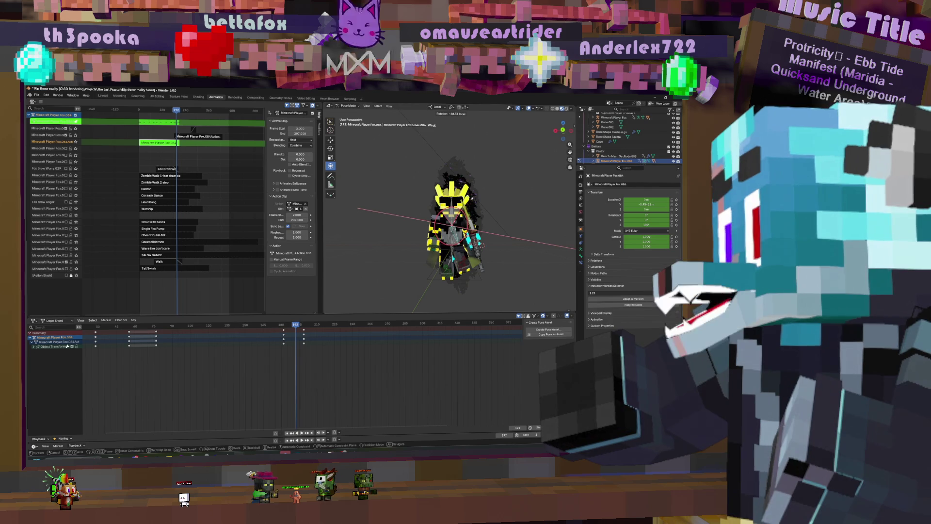
pyautogui.click(473, 198)
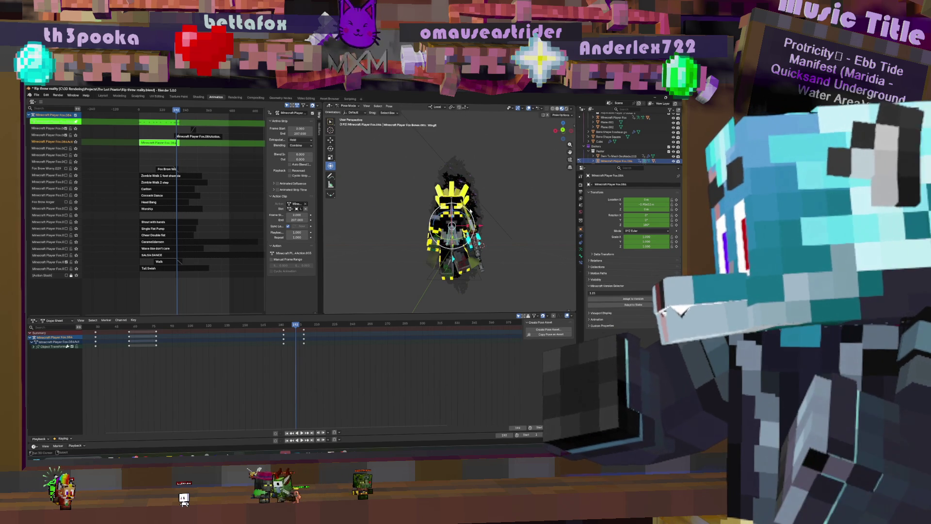
# - Keyframe both wings at frame 192, preview the animation, and leave tweak mode
pyautogui.press('i')
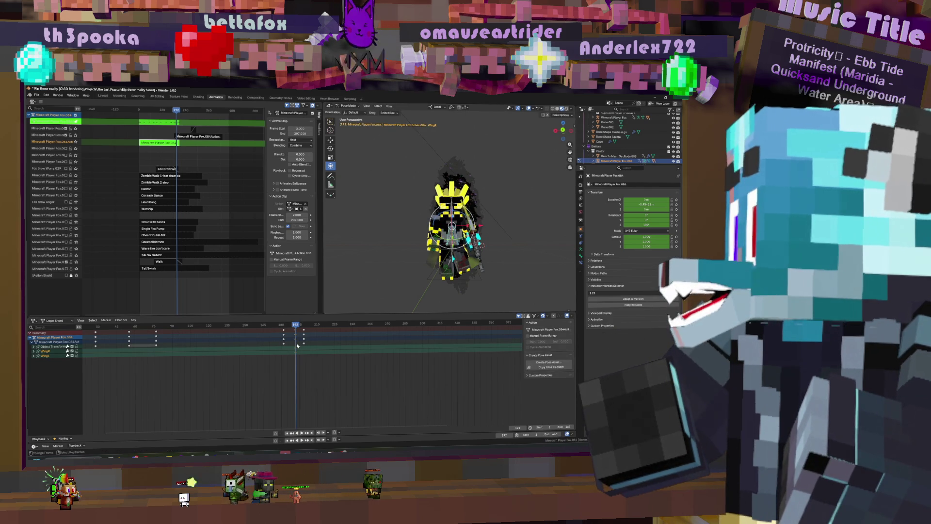
pyautogui.press('space')
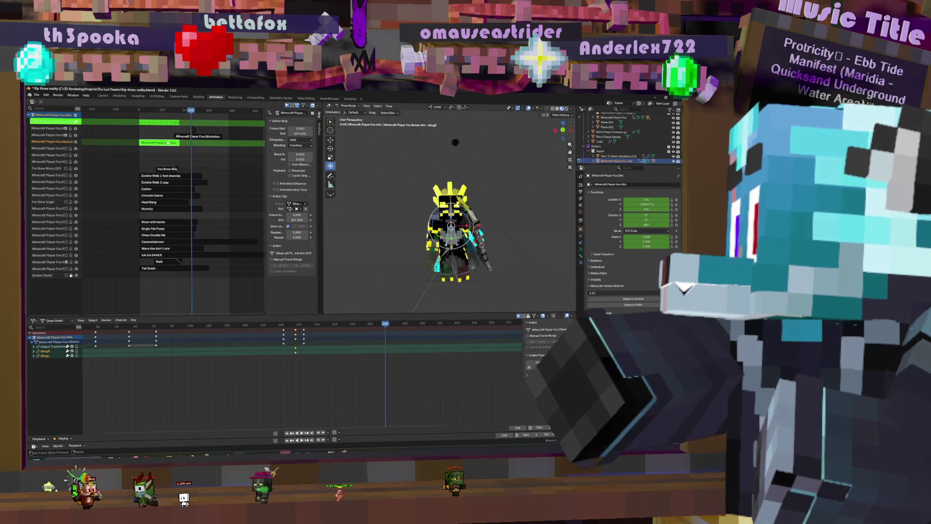
pyautogui.press('Tab')
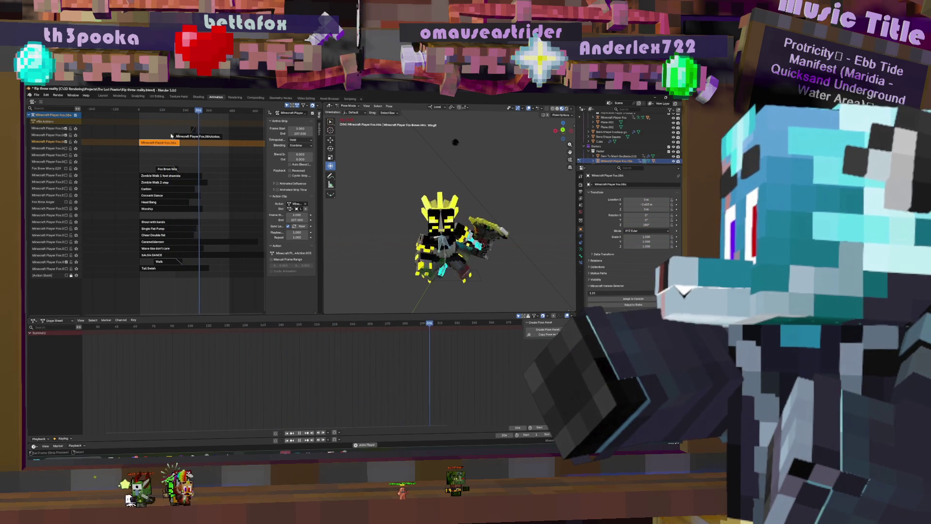
# - Open the second layer's action, key the pose at frame 293, play it, and exit tweak mode
pyautogui.doubleClick(193, 130)
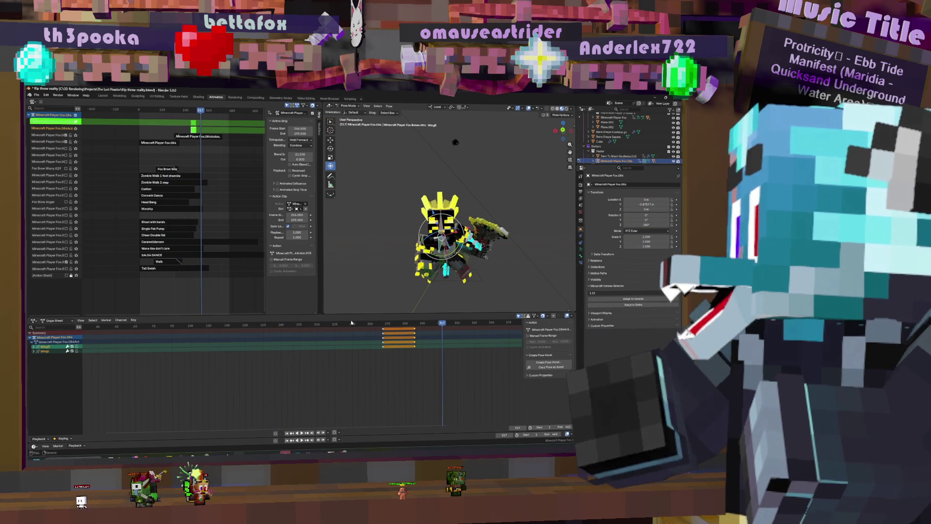
pyautogui.moveTo(408, 347); pyautogui.dragTo(415, 335)
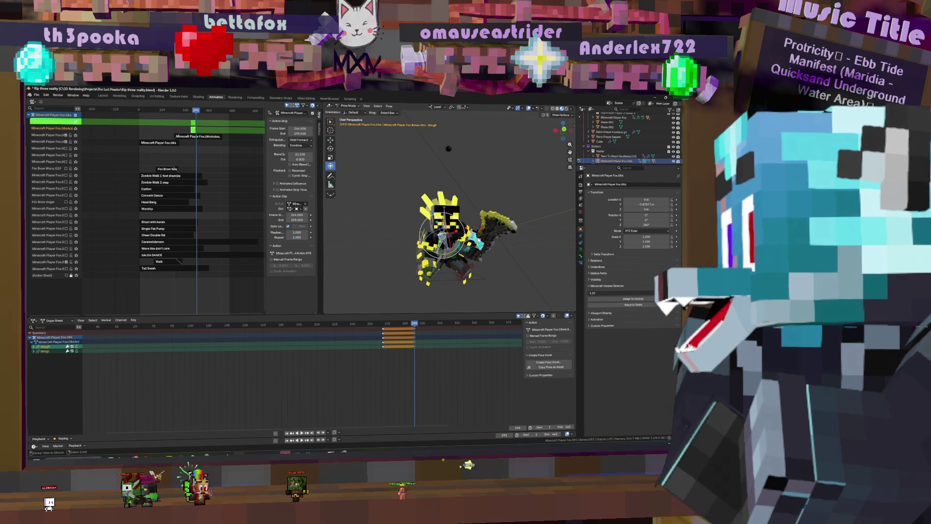
pyautogui.click(456, 335)
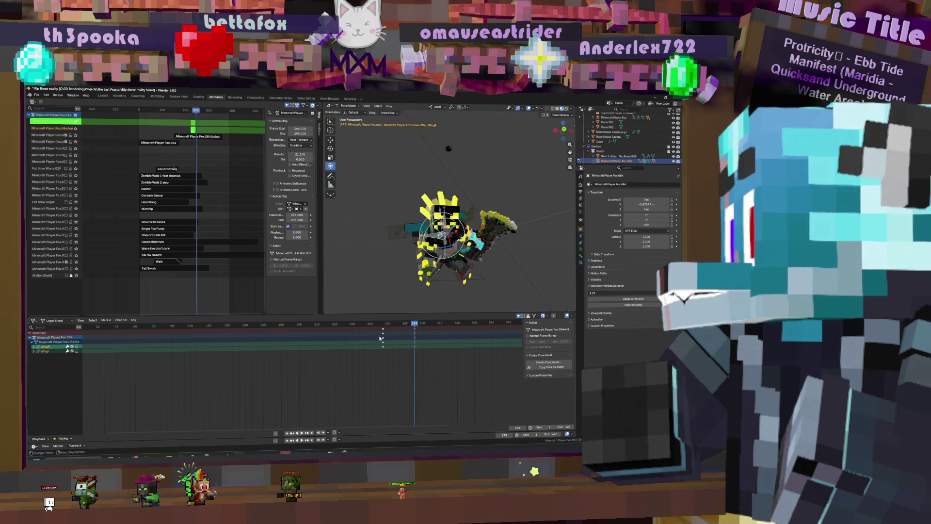
pyautogui.press('i')
pyautogui.press('space')
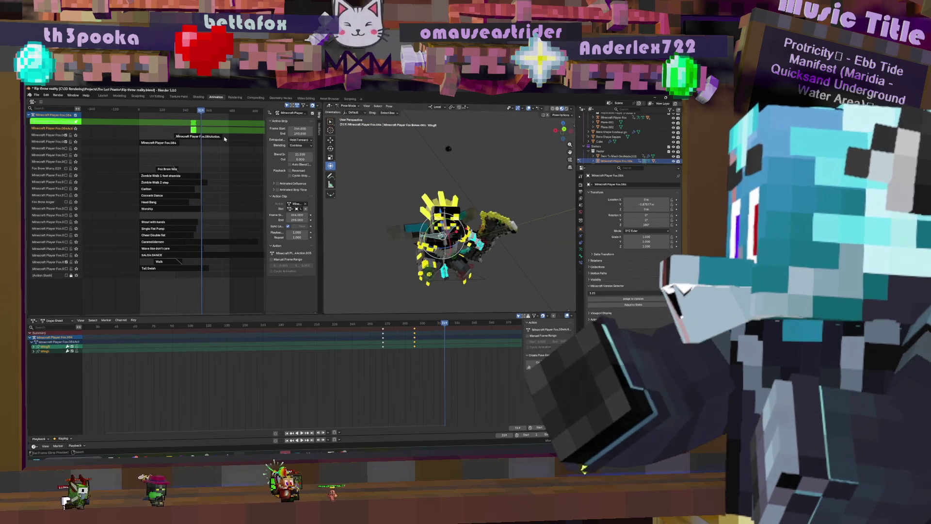
pyautogui.press('Tab')
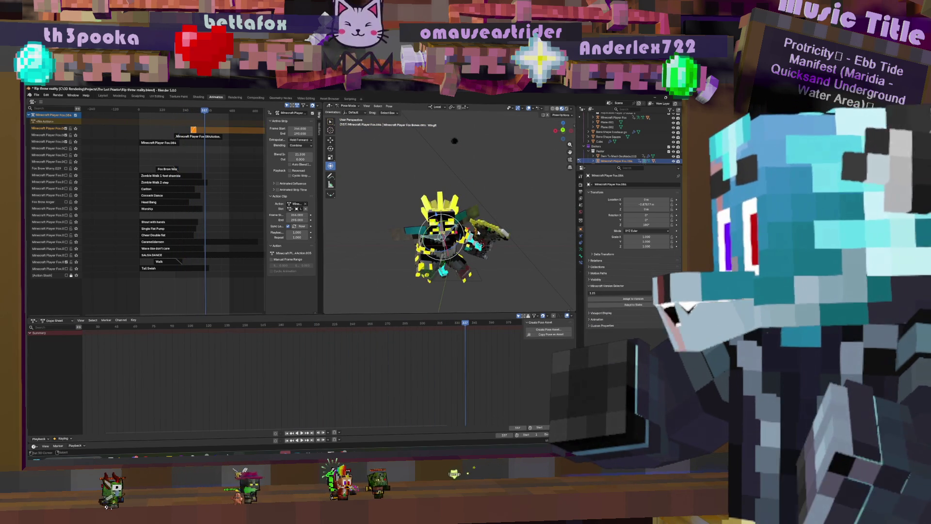
# - Rotate the fox rig about the X then Y axis, pan the Dope Sheet, and undo
pyautogui.press('r')
pyautogui.press('x')
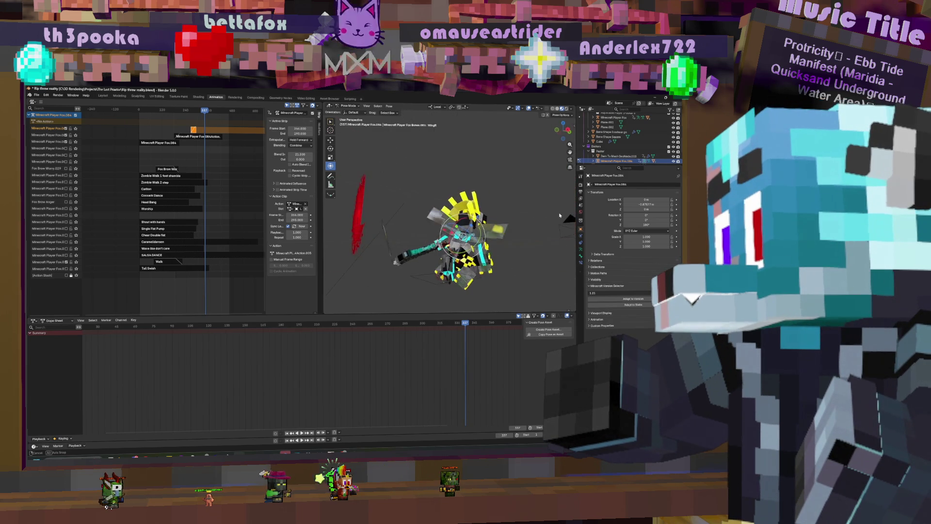
pyautogui.press('y')
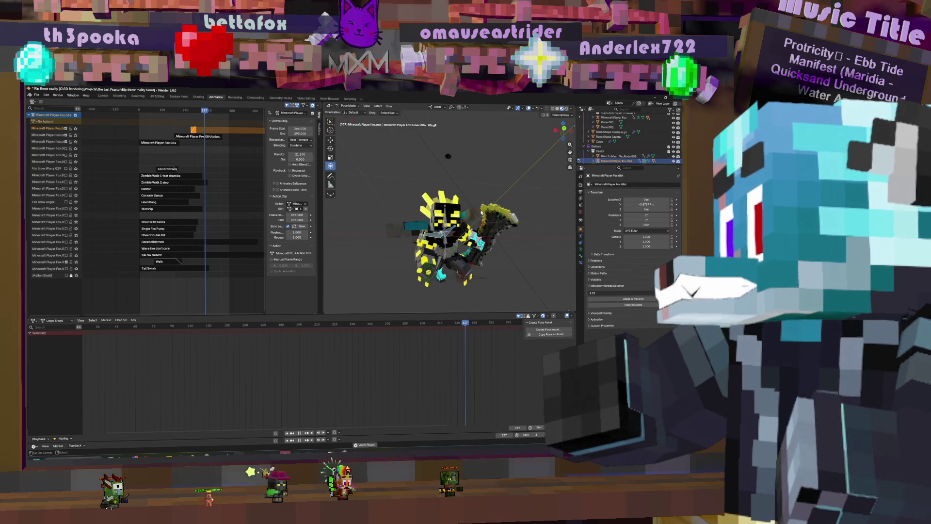
pyautogui.click(445, 261)
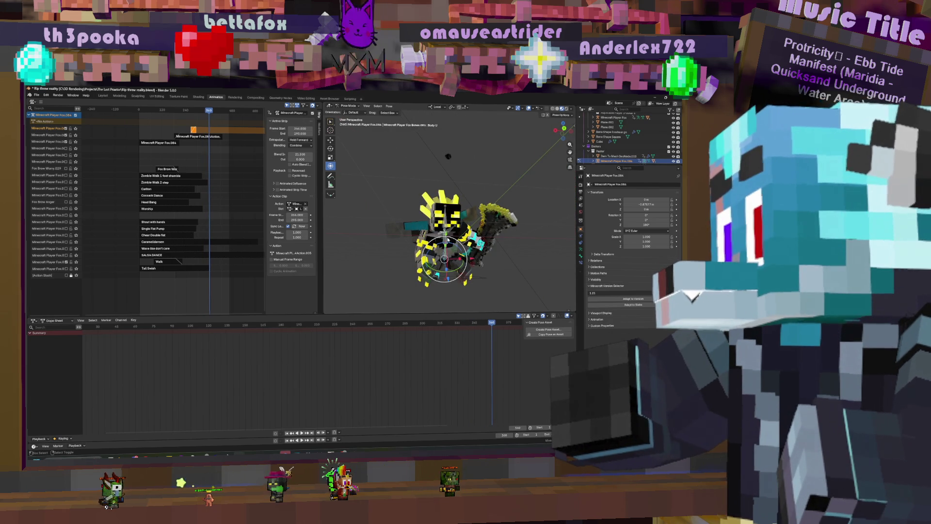
pyautogui.moveTo(425, 354); pyautogui.dragTo(327, 377, button='middle')
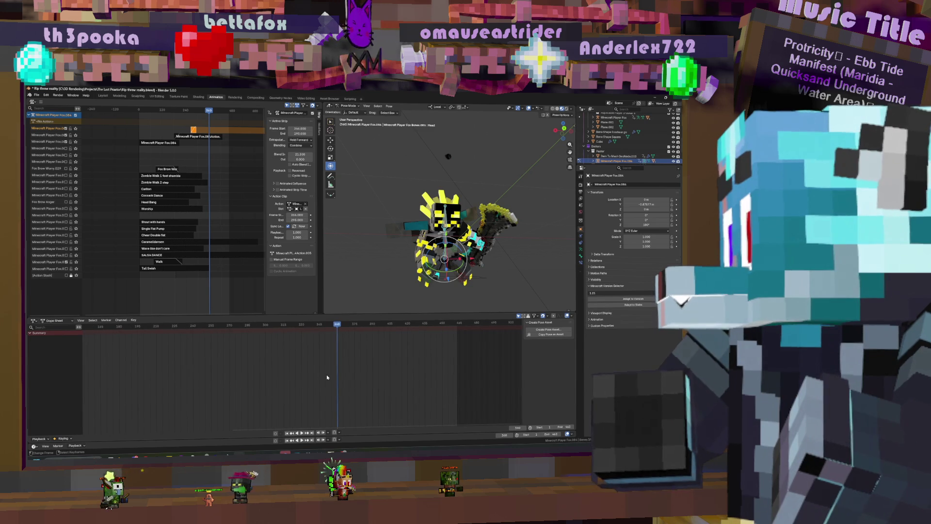
pyautogui.hotkey('ctrl', 'z')
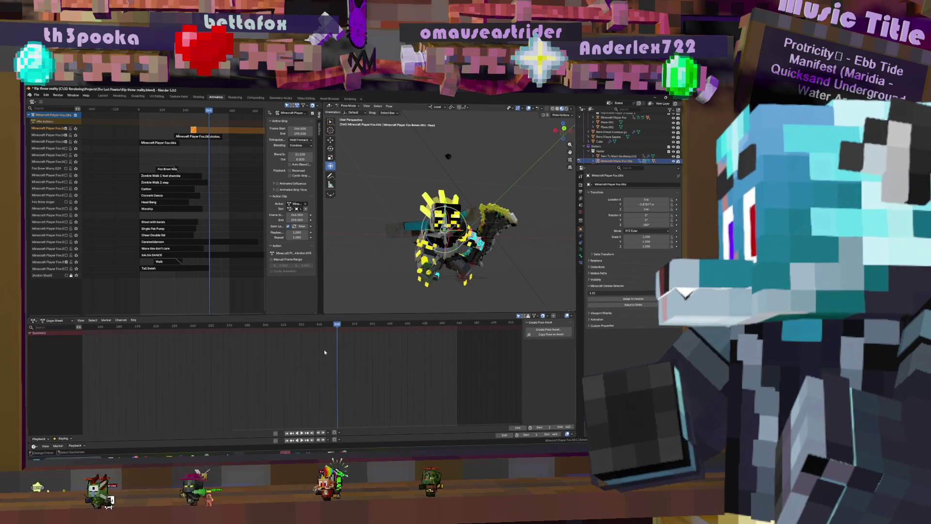
# - Reopen the second layer's strip for tweaking and scrub to frame 306
pyautogui.click(194, 130)
pyautogui.press('Tab')
pyautogui.moveTo(198, 133); pyautogui.dragTo(199, 138)
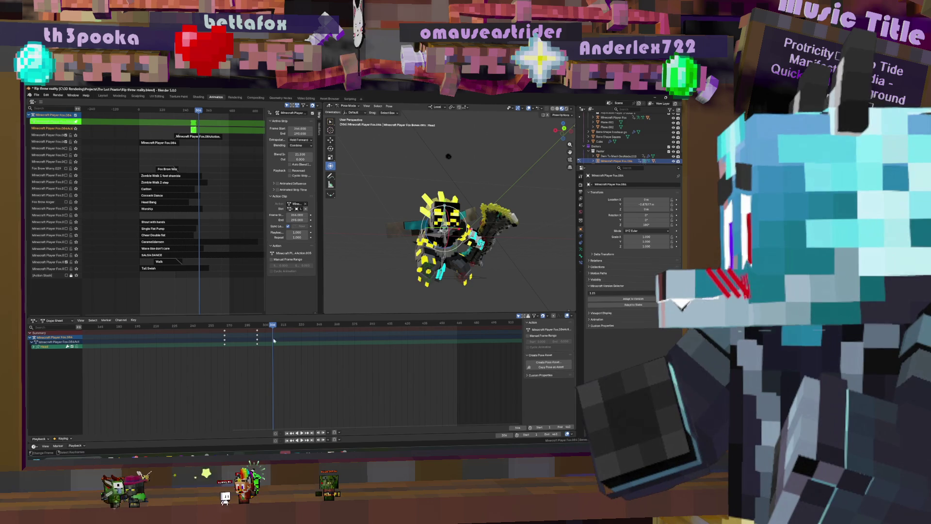
# - Shift the column of head keyframes 13 frames later and play it back
pyautogui.click(256, 335)
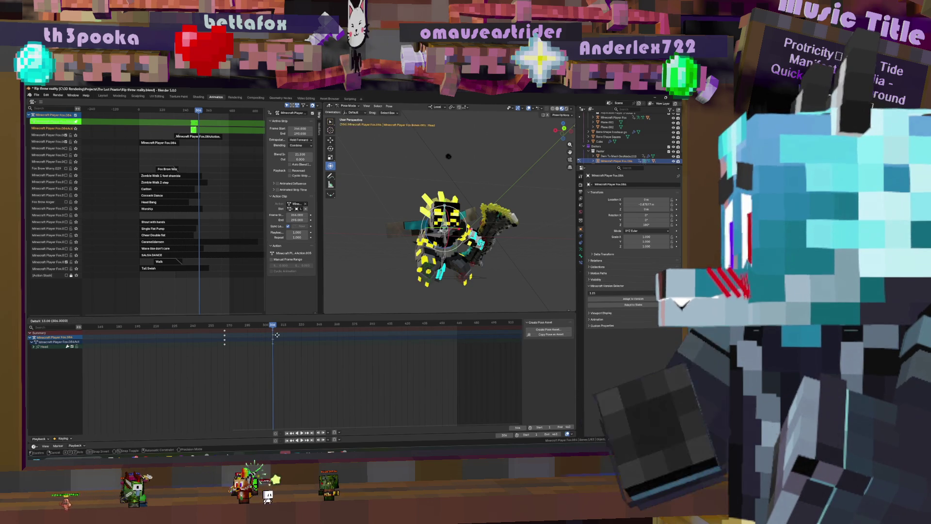
pyautogui.click(277, 336)
pyautogui.press('space')
pyautogui.press('space')
# - Trackball-rotate the head, turn it 17.14 on local Z, and keyframe the new pose
pyautogui.press('r')
pyautogui.press('r')
pyautogui.click(451, 212)
pyautogui.press('r')
pyautogui.press('z')
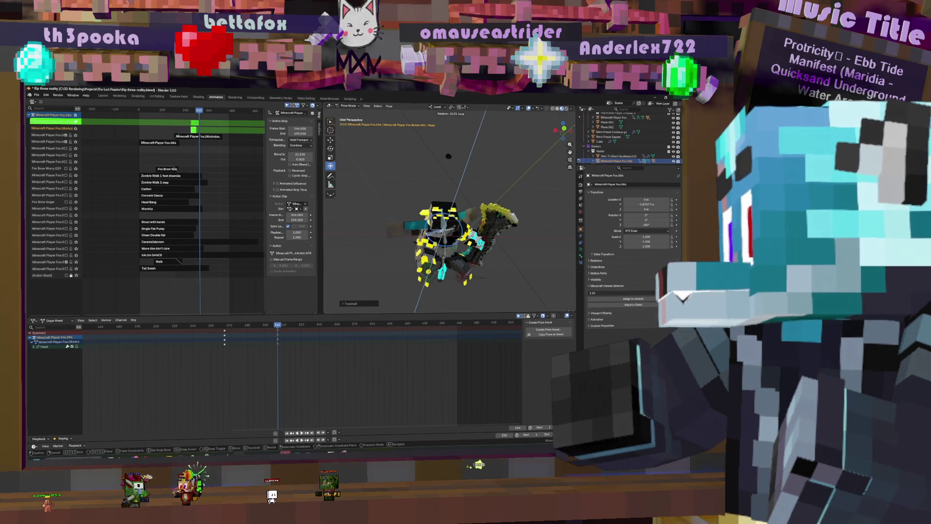
pyautogui.click(473, 206)
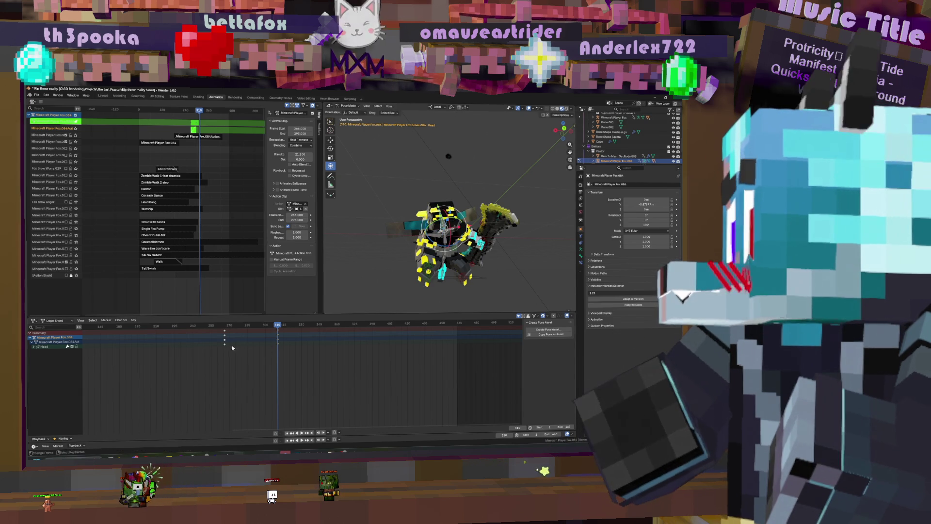
pyautogui.press('i')
pyautogui.press('space')
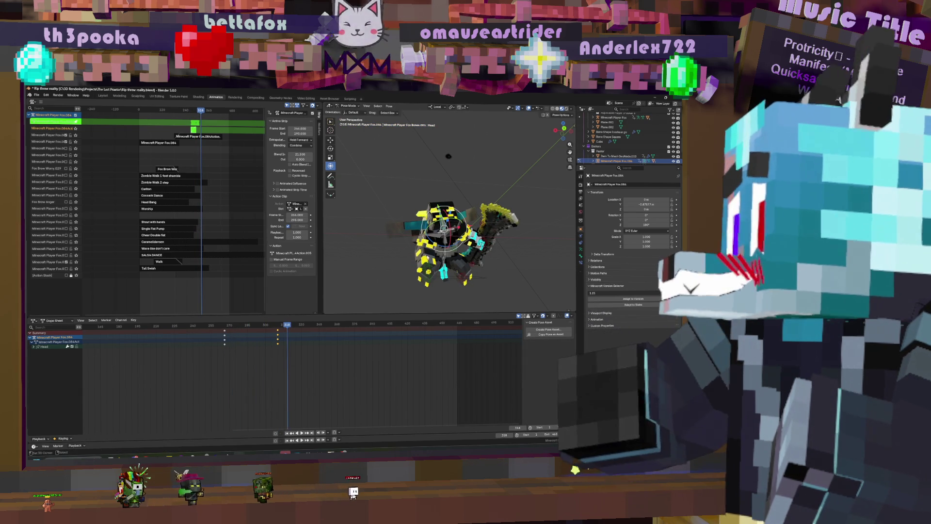
# - Keyframe every bone at frame 318 and play the animation in reverse
pyautogui.press('r')
pyautogui.press('a')
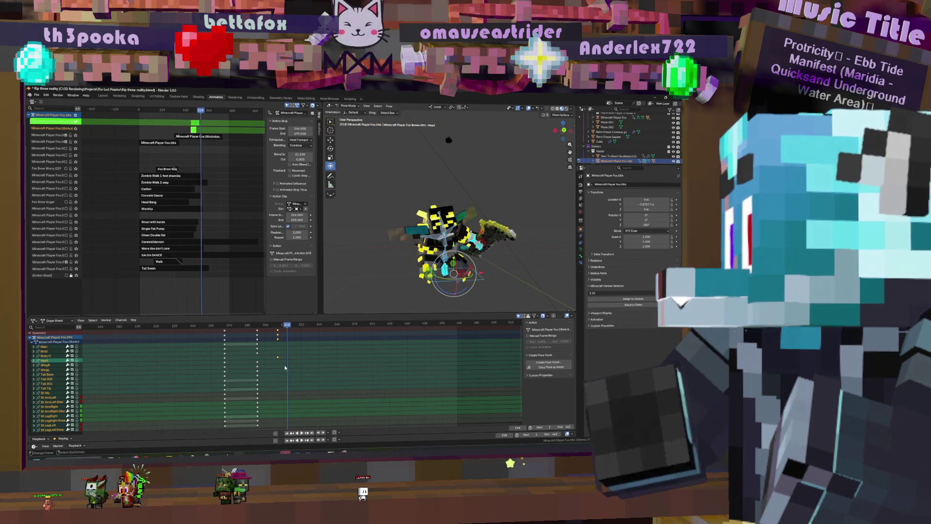
pyautogui.press('i')
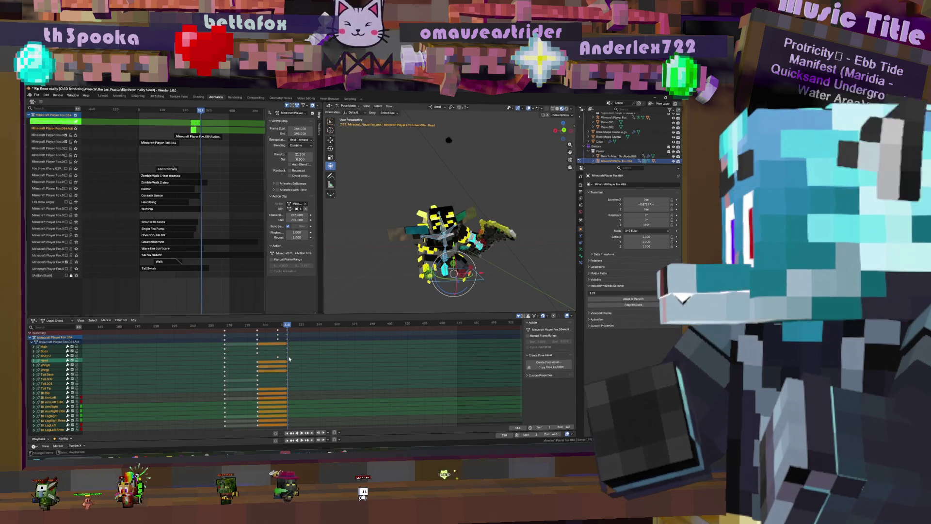
pyautogui.hotkey('ctrl', 'shift', 'space')
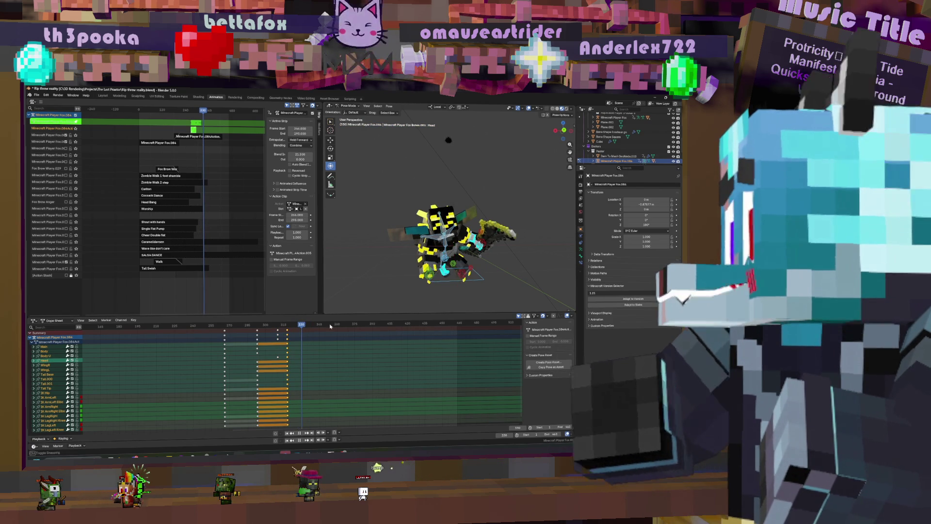
pyautogui.click(447, 254)
pyautogui.press('g')
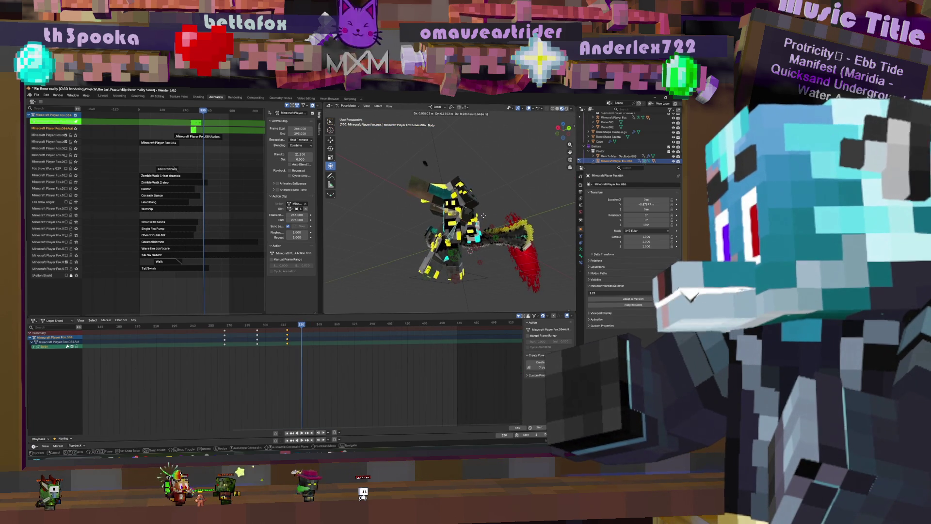
# - Place the Body bone, then tilt the Body and Head bones around their local X axes
pyautogui.click(478, 238)
pyautogui.press('r')
pyautogui.press('x')
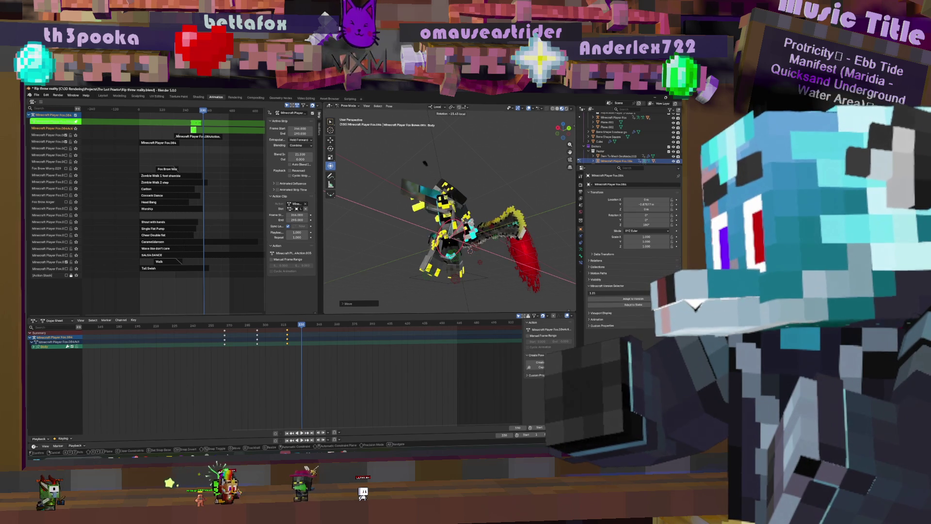
pyautogui.click(470, 250)
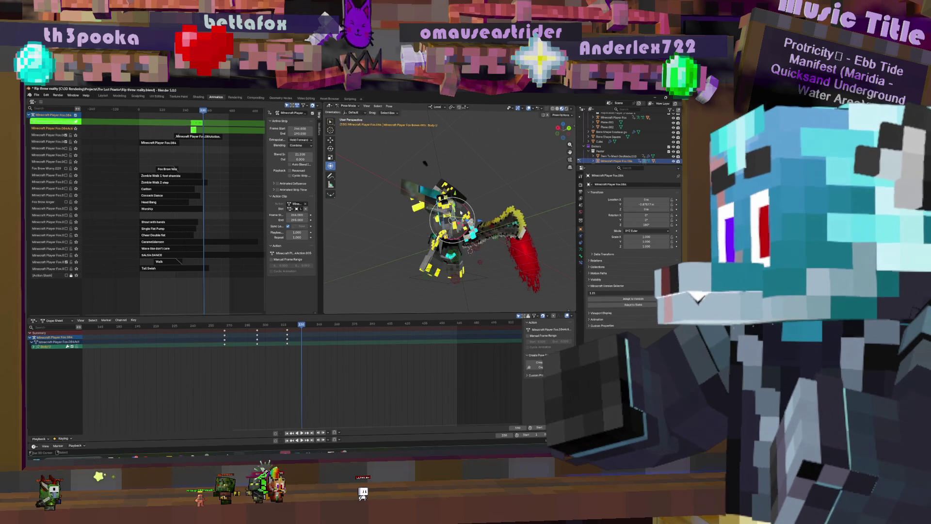
pyautogui.click(454, 200)
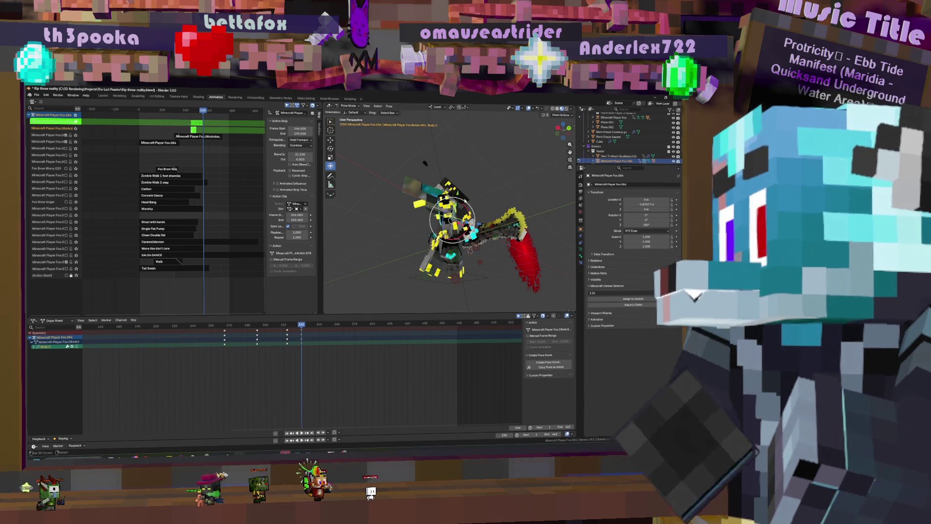
pyautogui.press('r')
pyautogui.press('x')
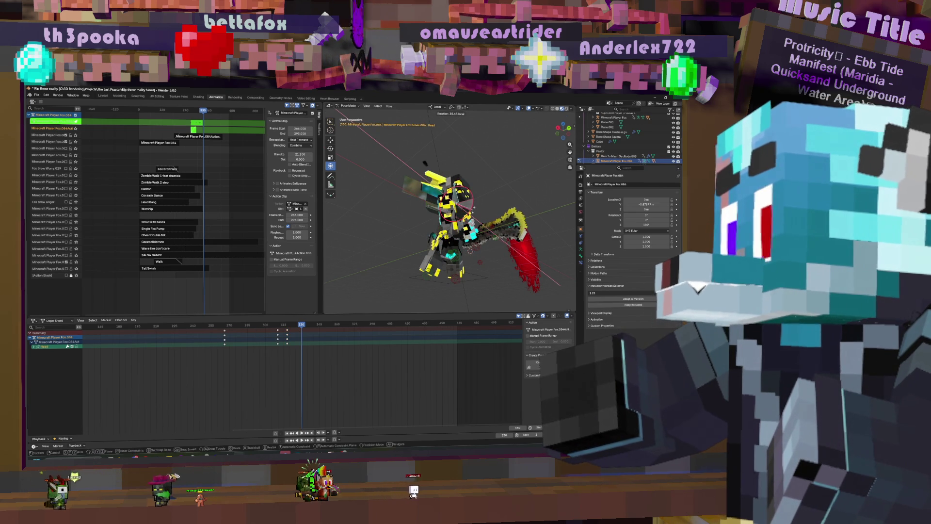
pyautogui.click(473, 205)
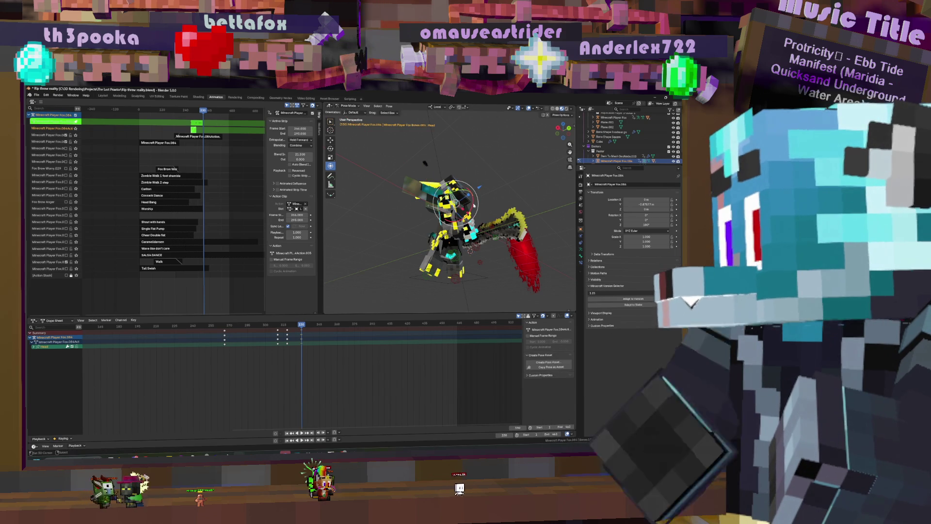
# - Reposition the IK ArmRight and IK ArmLeft controls, then select the Main root bone
pyautogui.moveTo(473, 205); pyautogui.dragTo(432, 265, button='middle')
pyautogui.click(432, 265)
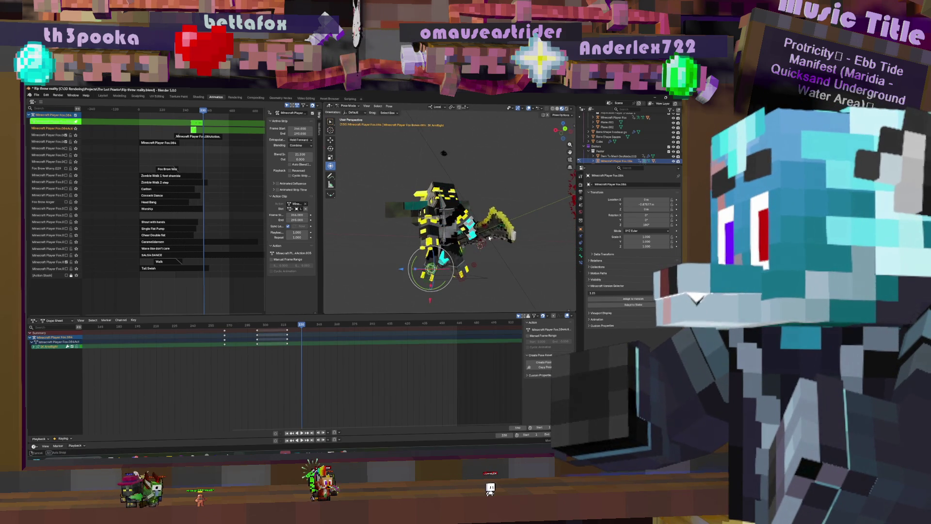
pyautogui.press('g')
pyautogui.click(478, 209)
pyautogui.click(479, 243)
pyautogui.press('g')
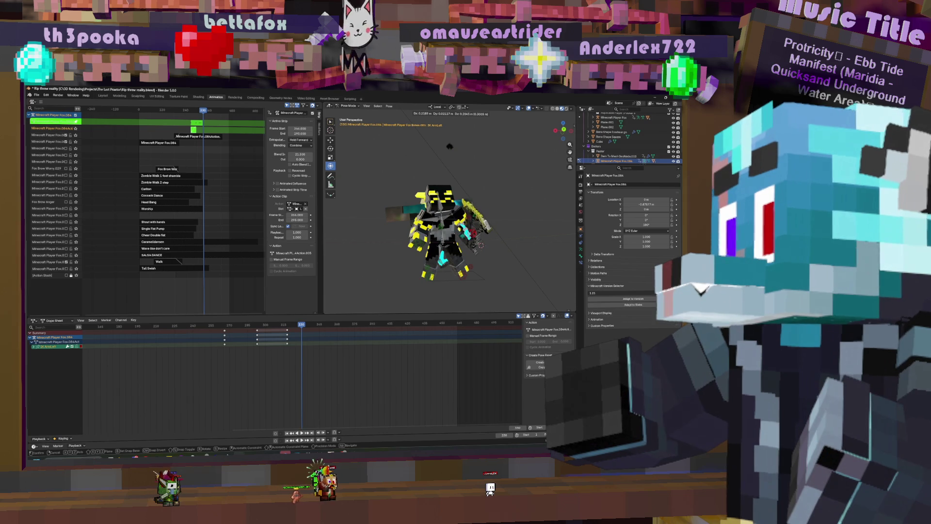
pyautogui.click(489, 224)
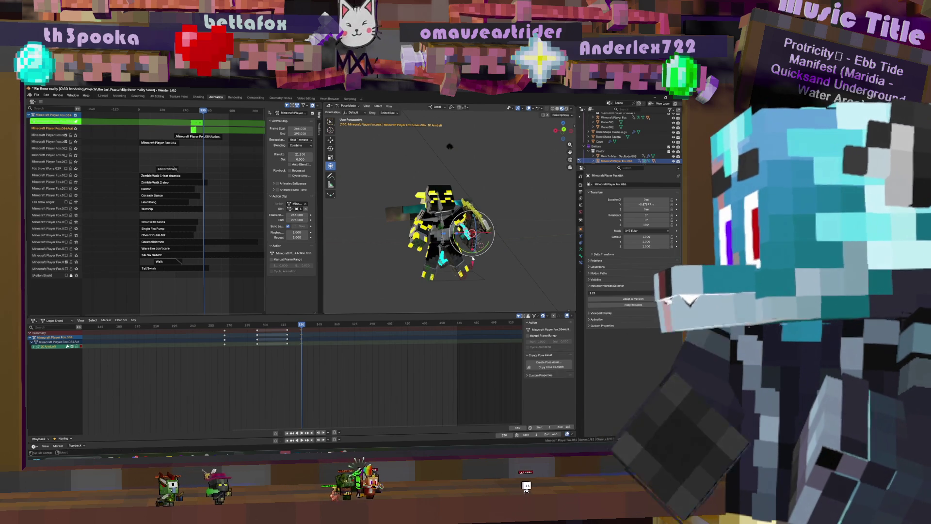
pyautogui.click(453, 275)
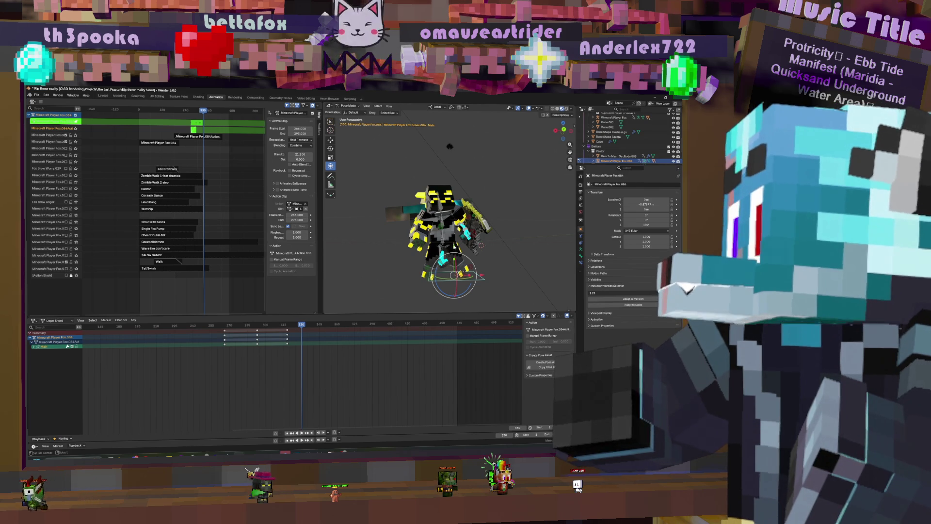
# - Move the Main bone along its local Y axis, keyed at frame 330, and preview it
pyautogui.press('g')
pyautogui.press('y')
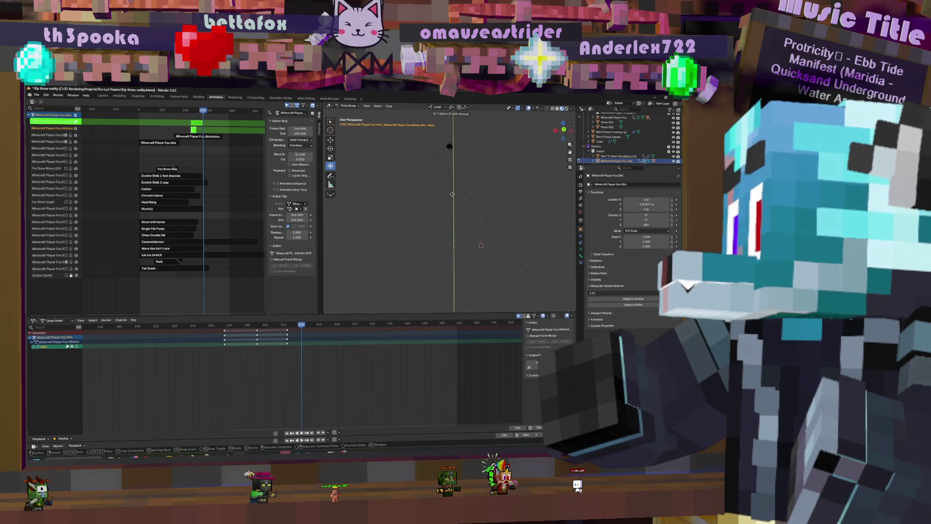
pyautogui.click(452, 194)
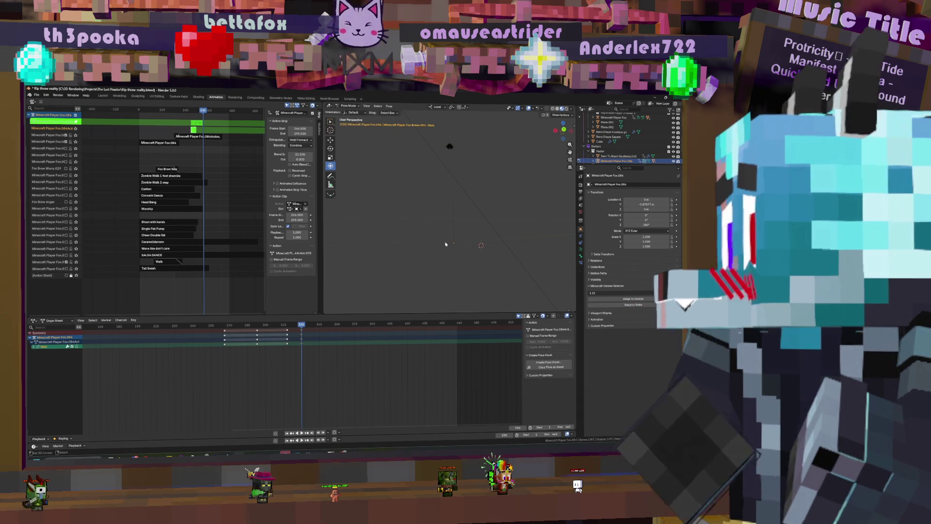
pyautogui.hotkey('ctrl', 'shift', 'space')
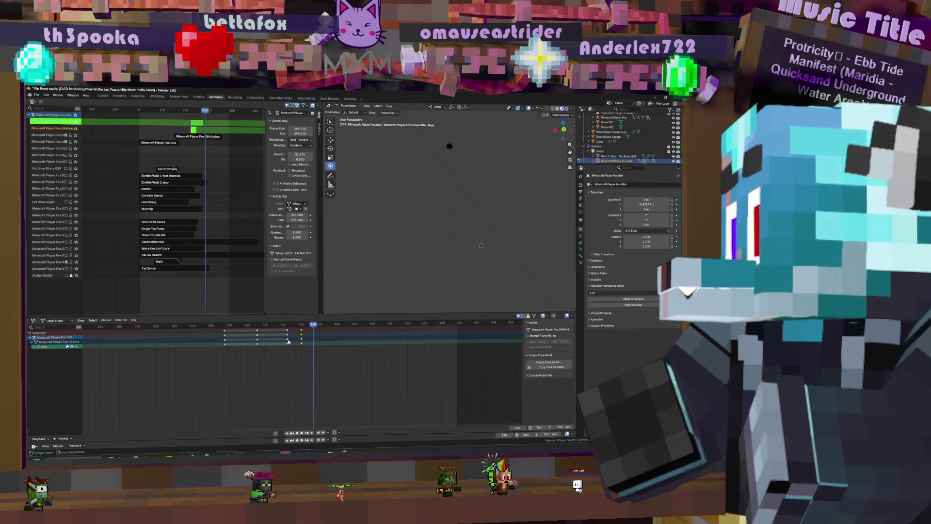
pyautogui.moveTo(288, 343); pyautogui.dragTo(292, 340)
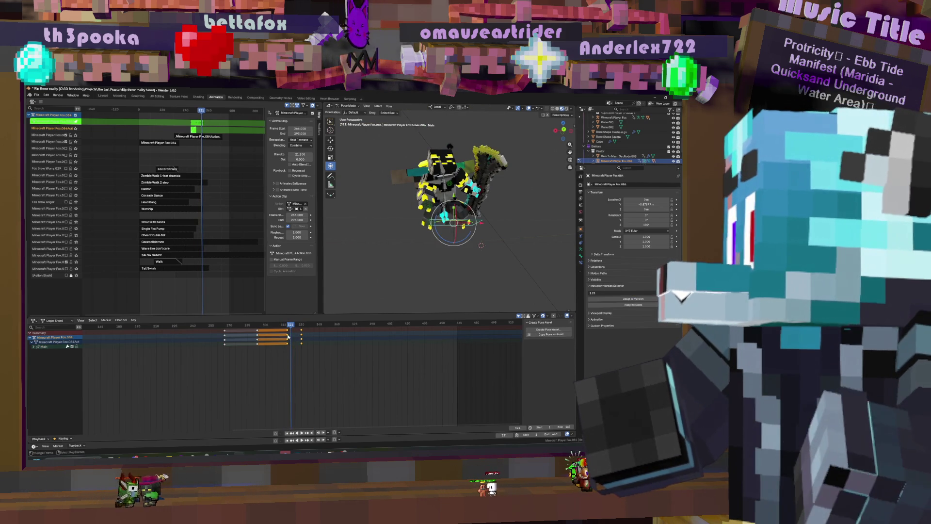
# - Slide the selected keyframes 5 and then 4 frames later, and review the timing
pyautogui.press('g')
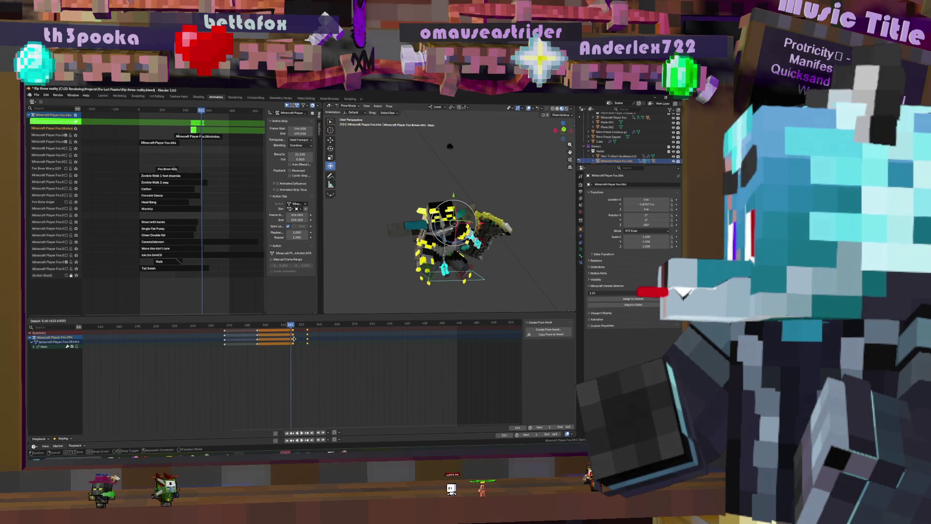
pyautogui.click(294, 339)
pyautogui.click(296, 342)
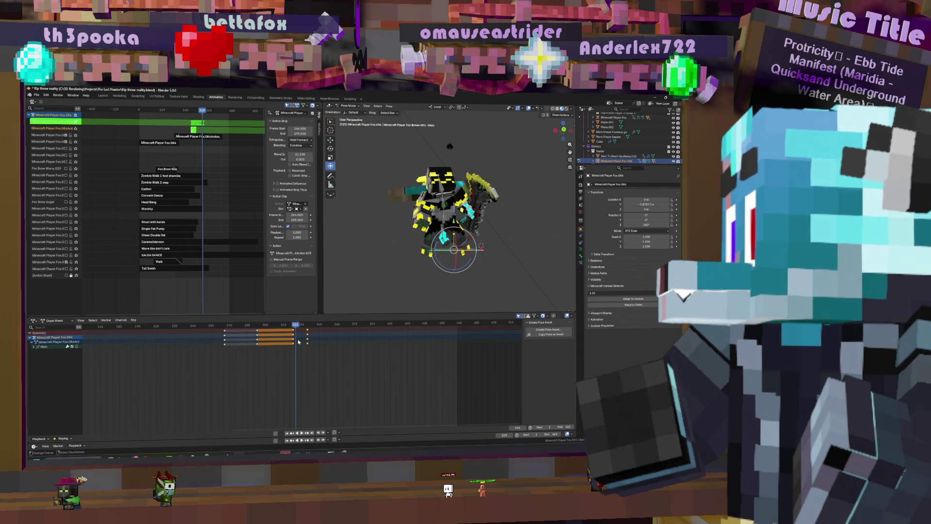
pyautogui.press('g')
pyautogui.click(299, 342)
pyautogui.press('space')
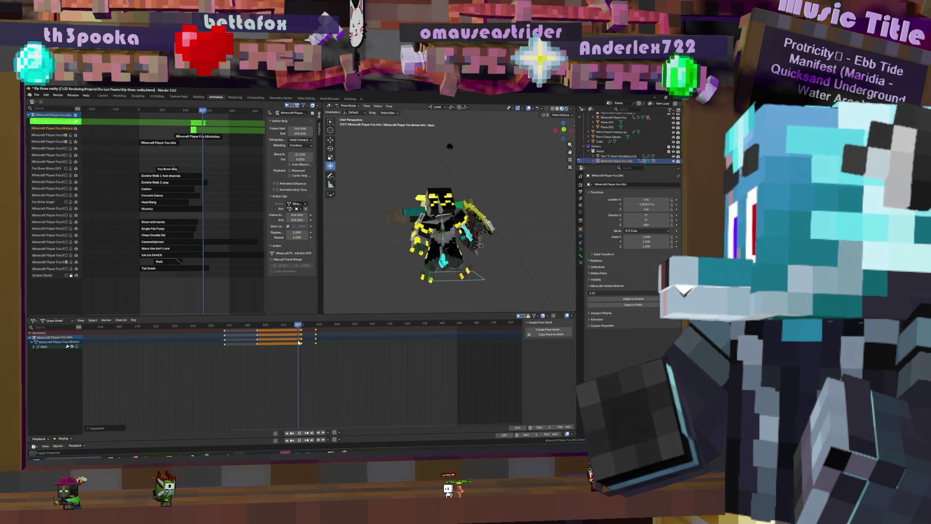
pyautogui.press('space')
# - Slide the keys 3 frames earlier, replay, and expand Main into its bone channels
pyautogui.press('r')
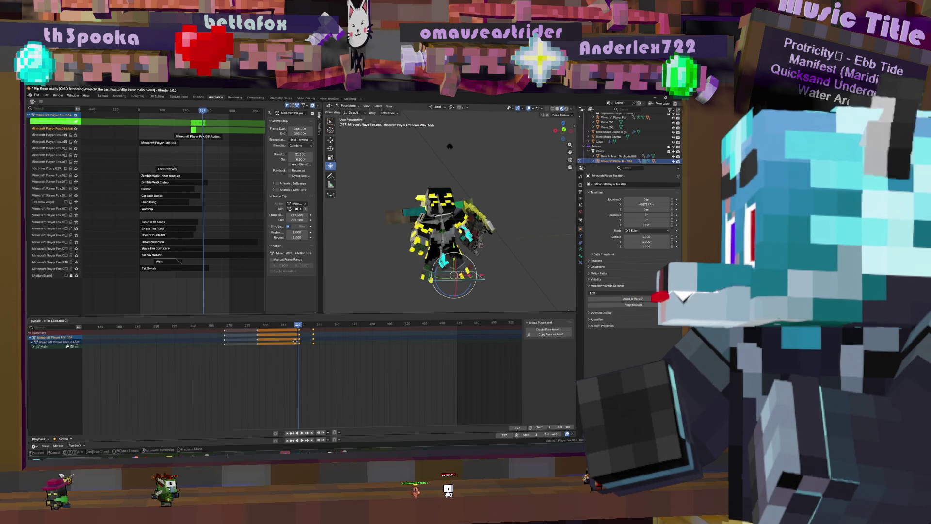
pyautogui.click(294, 341)
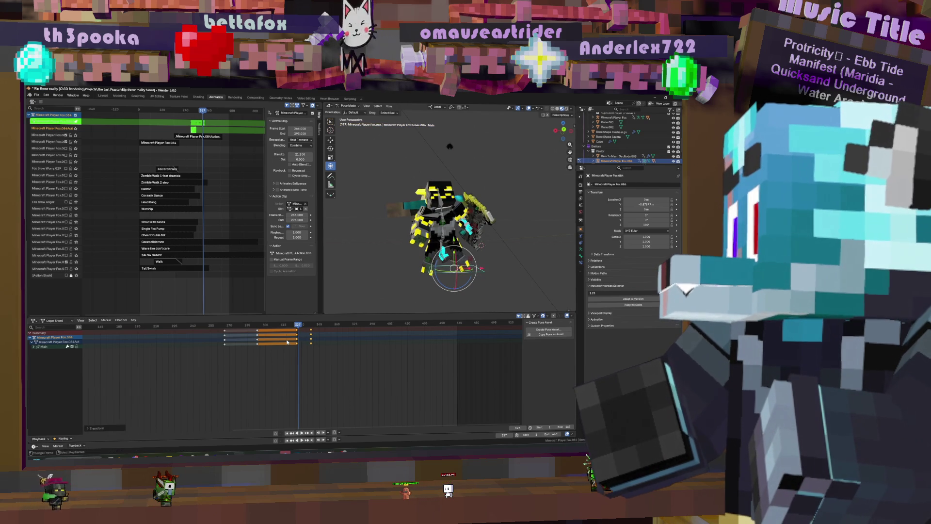
pyautogui.press('space')
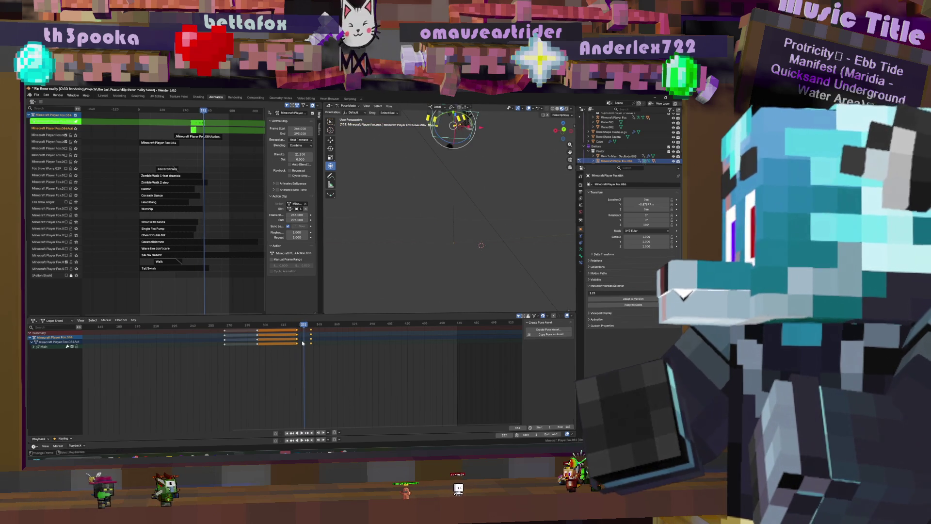
pyautogui.press('ctrl+KP_Add')
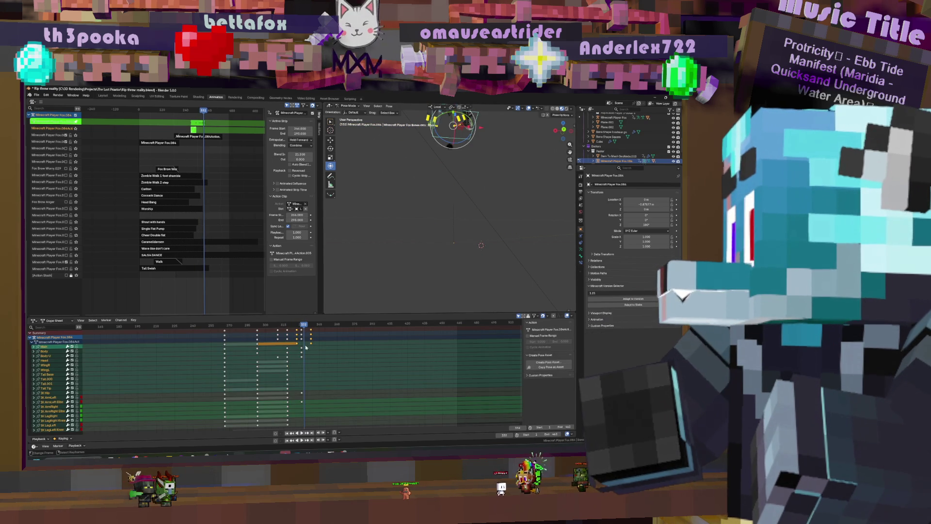
# - Move the keyframe column at frame 330 back to frame 323
pyautogui.moveTo(303, 333); pyautogui.dragTo(302, 330)
pyautogui.press('c')
pyautogui.press('Escape')
pyautogui.press('g')
pyautogui.click(295, 334)
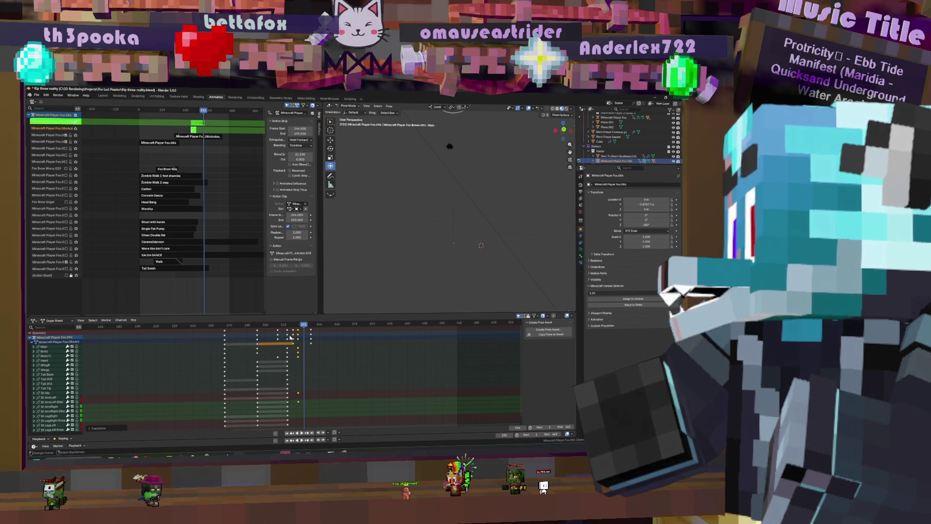
# - Play the animation back to check the new timing, stopping at frame 339
pyautogui.hotkey('ctrl', 'shift', 'space')
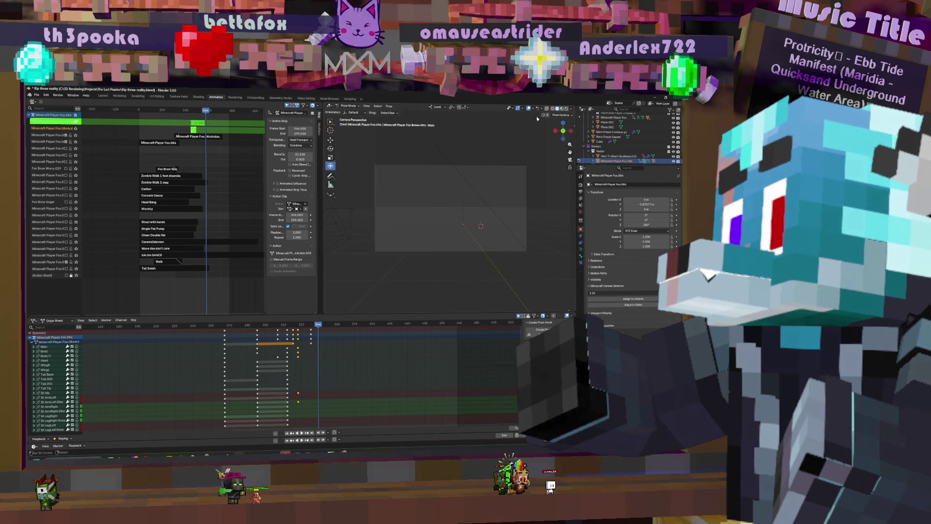
pyautogui.press('space')
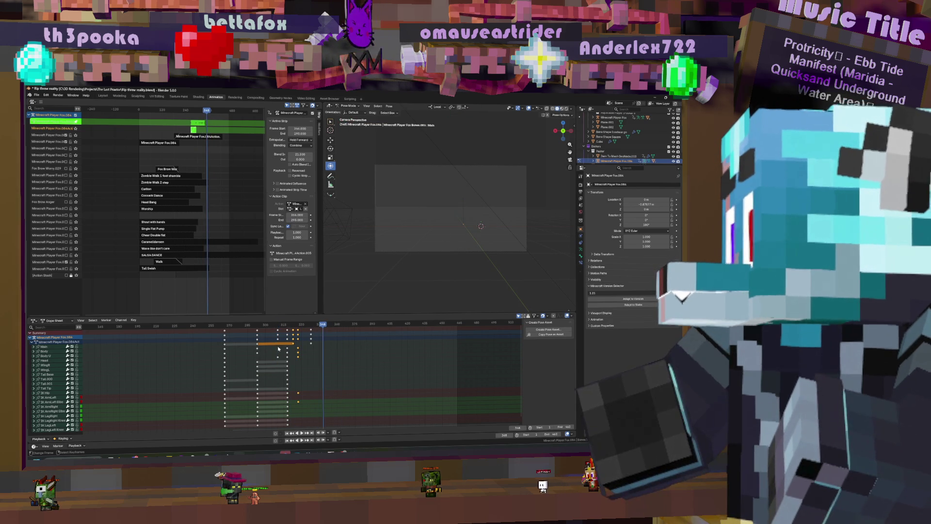
pyautogui.press('space')
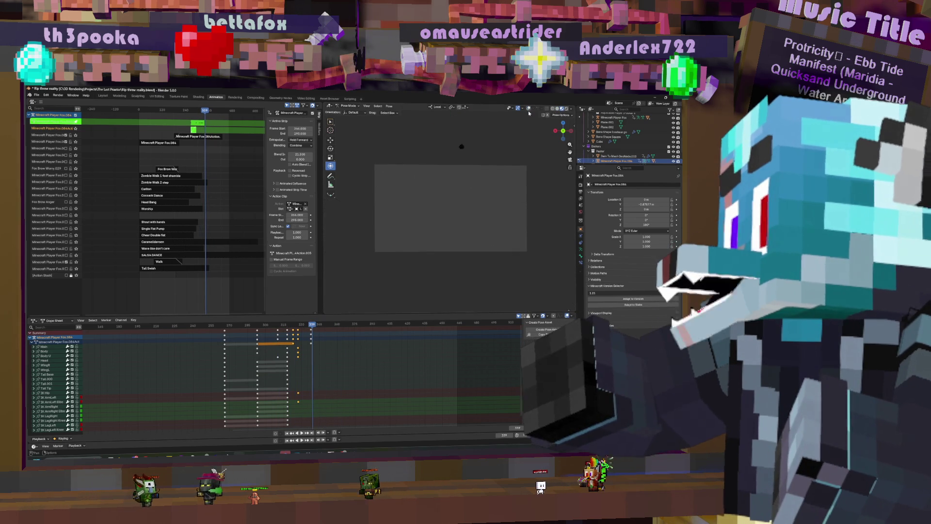
# - Save Rip threw reality.blend, play from frame 21, then return to object mode
pyautogui.scroll(-5, 300, 371)
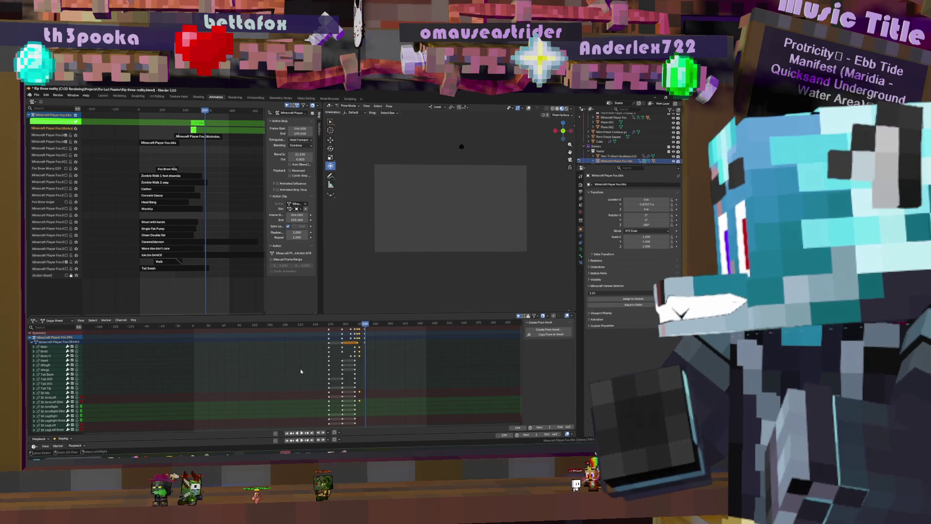
pyautogui.hotkey('ctrl', 's')
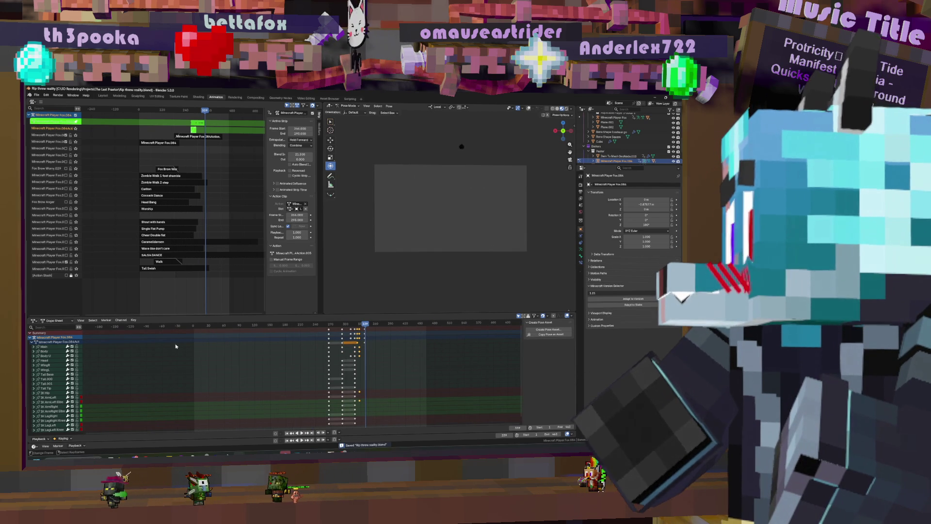
pyautogui.click(204, 325)
pyautogui.press('space')
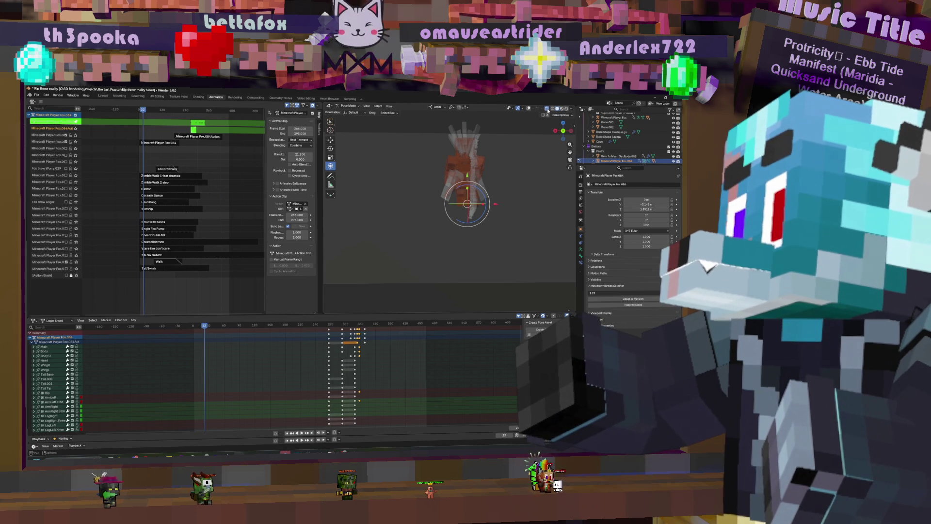
pyautogui.hotkey('ctrl', 'Tab')
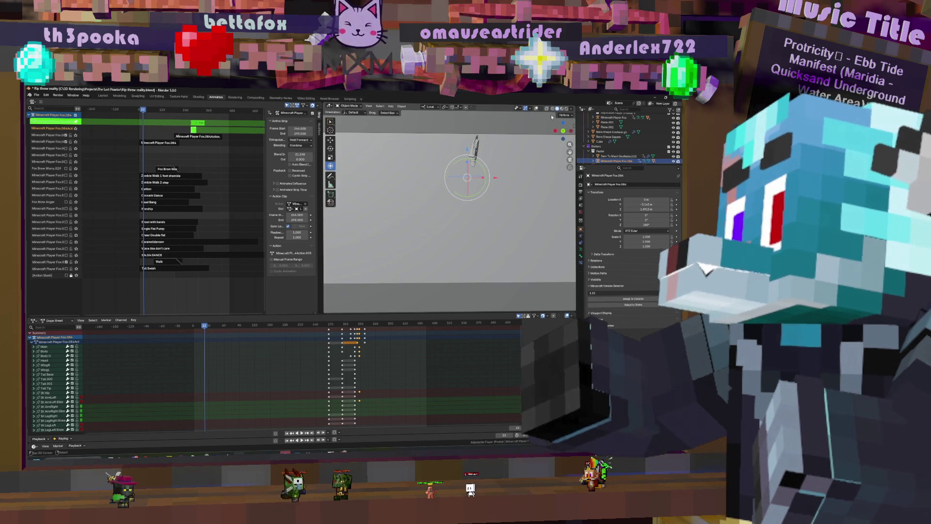
# - Play the animation to frame 360, then rewind to frame 1 and replay it
pyautogui.press('space')
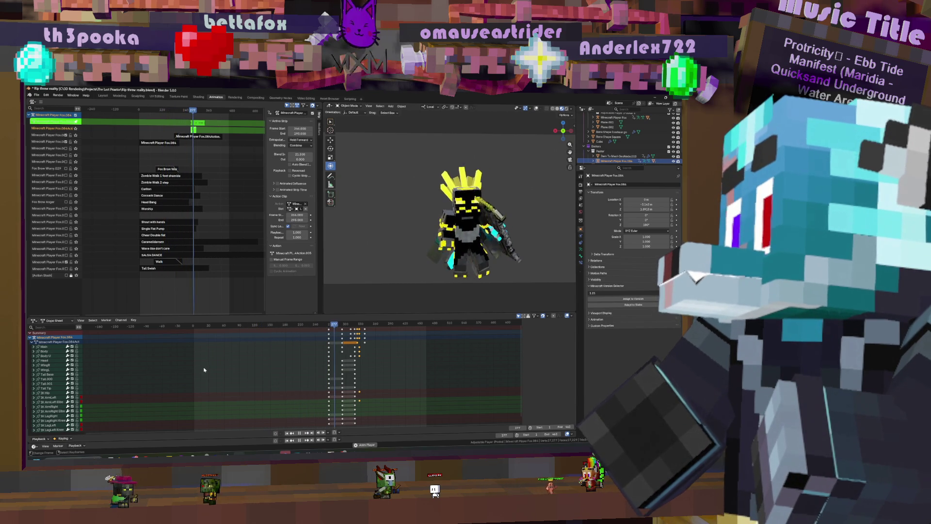
pyautogui.press('space')
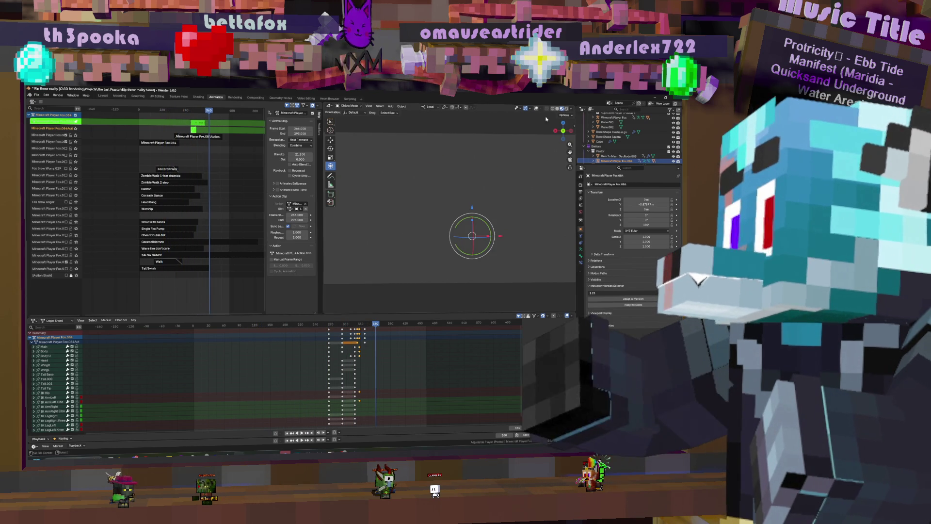
pyautogui.hotkey('shift', 'Left')
pyautogui.press('space')
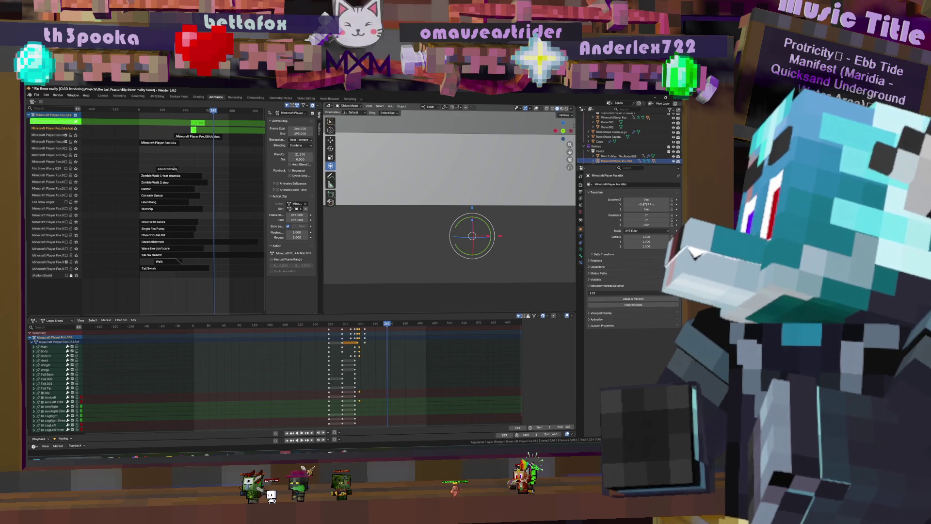
# - Switch the viewport to Rendered shading and play the animation through once more
pyautogui.click(562, 109)
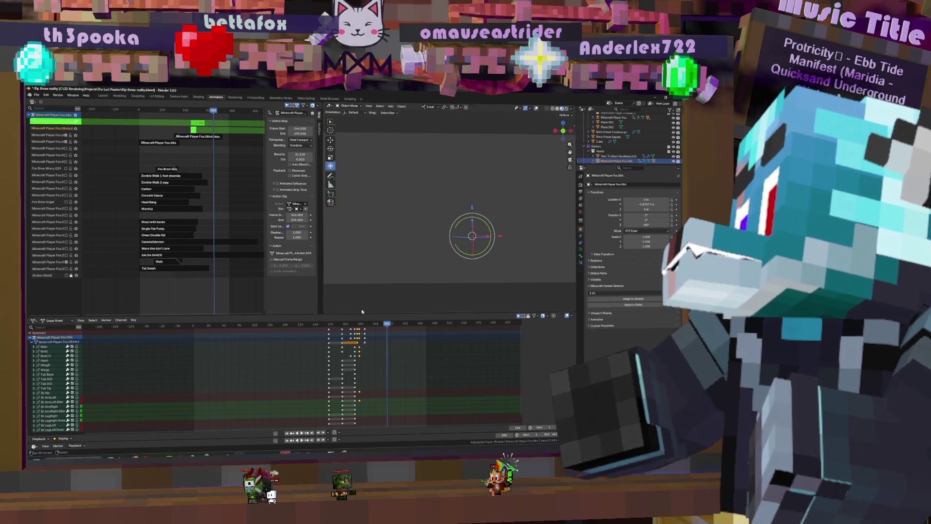
pyautogui.press('space')
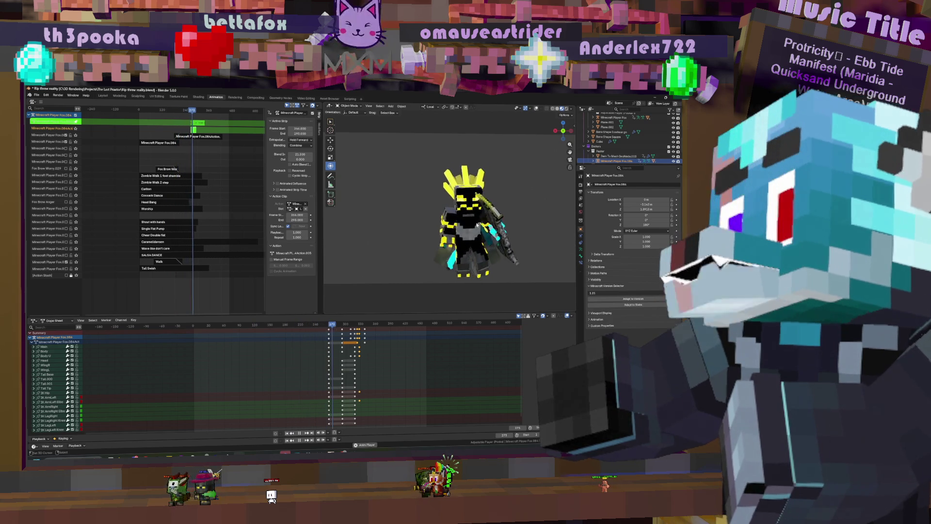
pyautogui.press('space')
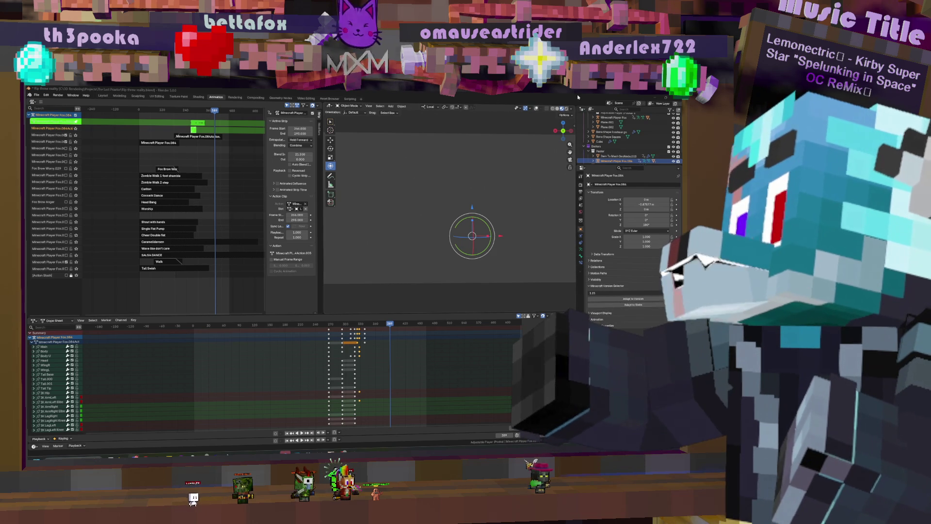
# - Change the viewport shading to a preview mode using the shading buttons
pyautogui.click(561, 109)
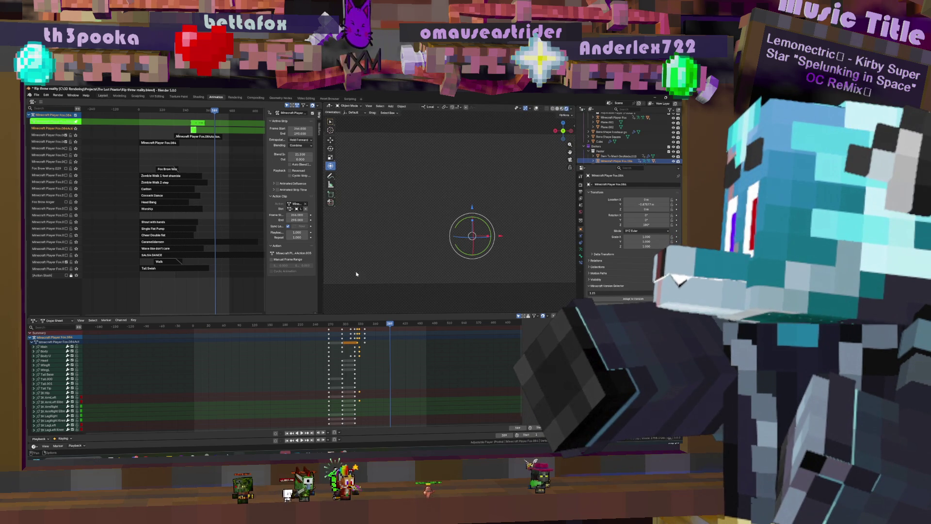
# - Switch to the Layout workspace and play the animation from the start, then pause it
pyautogui.click(103, 96)
pyautogui.hotkey('shift', 'Left')
pyautogui.press('space')
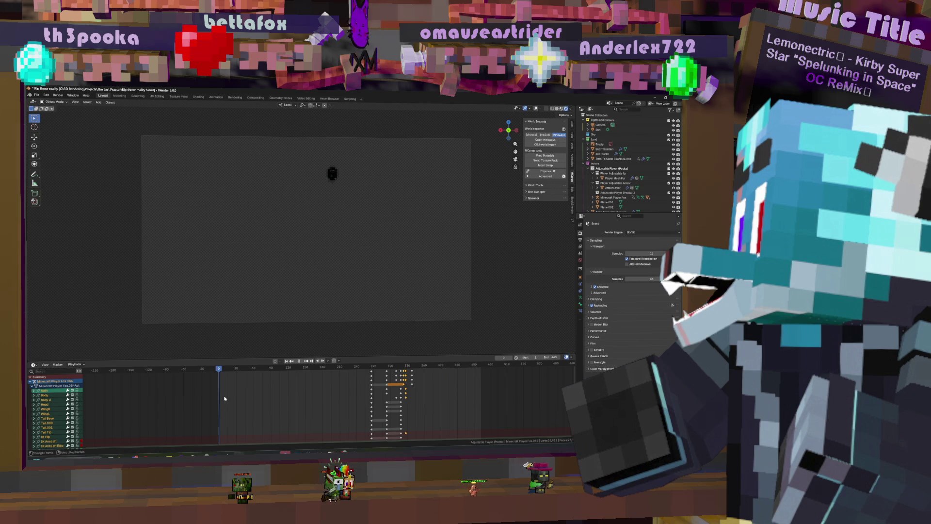
pyautogui.press('space')
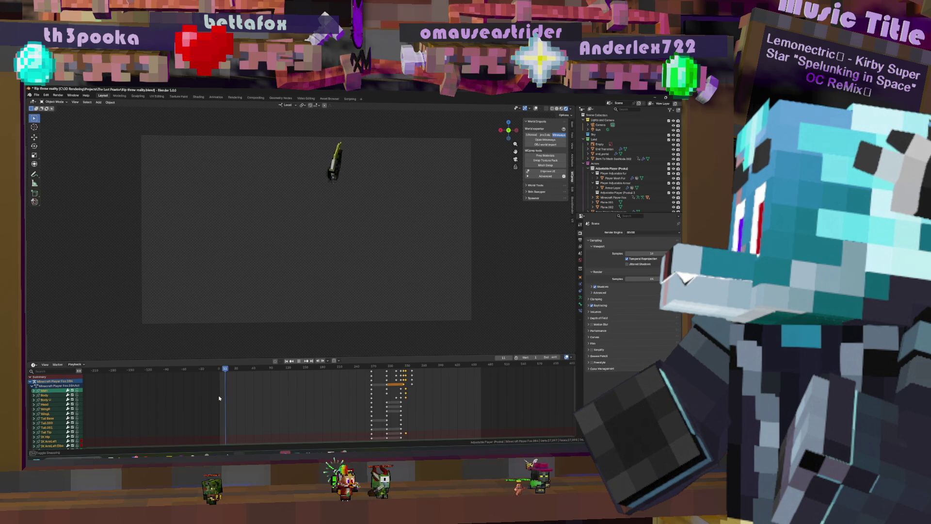
pyautogui.press('Escape')
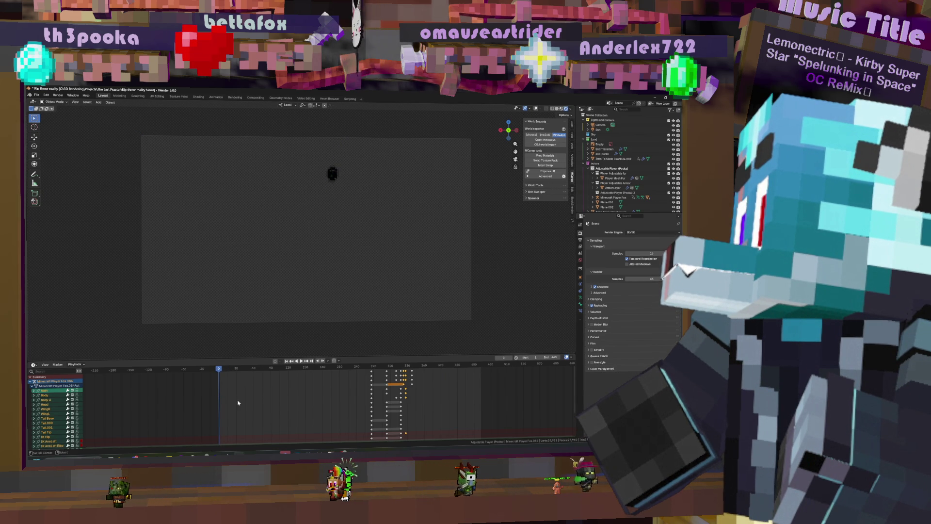
pyautogui.press('space')
pyautogui.click(221, 381)
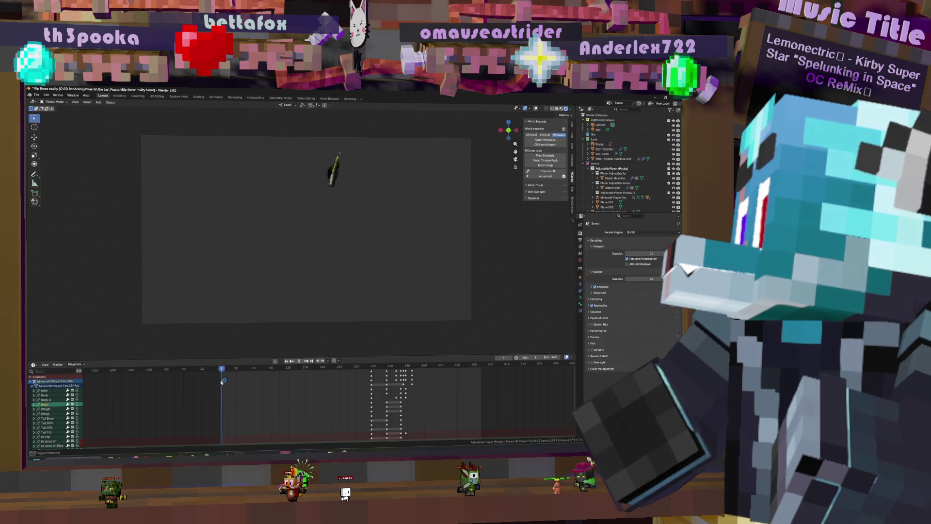
pyautogui.press('space')
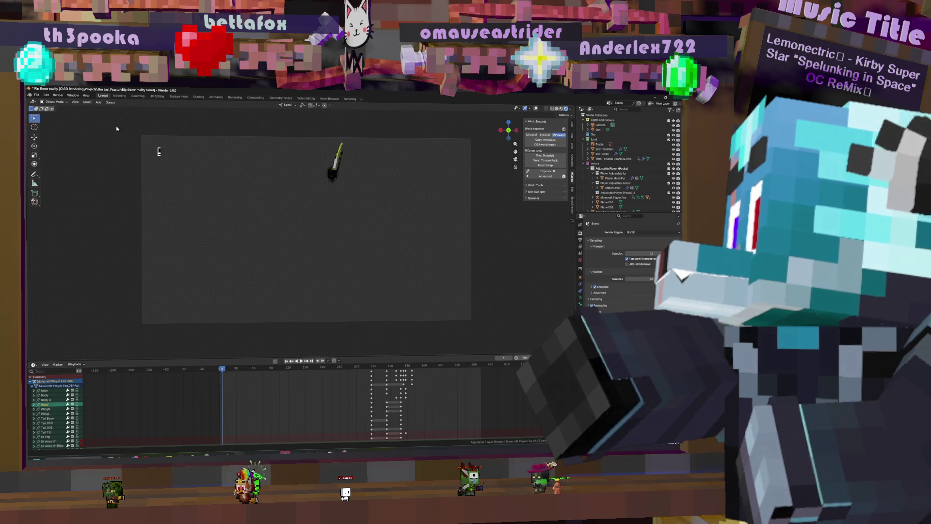
# - Snip screenshots of the viewport and of the character's current pose
pyautogui.press('super+shift+s')
pyautogui.moveTo(133, 130)
pyautogui.mouseDown()
pyautogui.moveTo(431, 294)
pyautogui.moveTo(492, 343)
pyautogui.mouseUp()
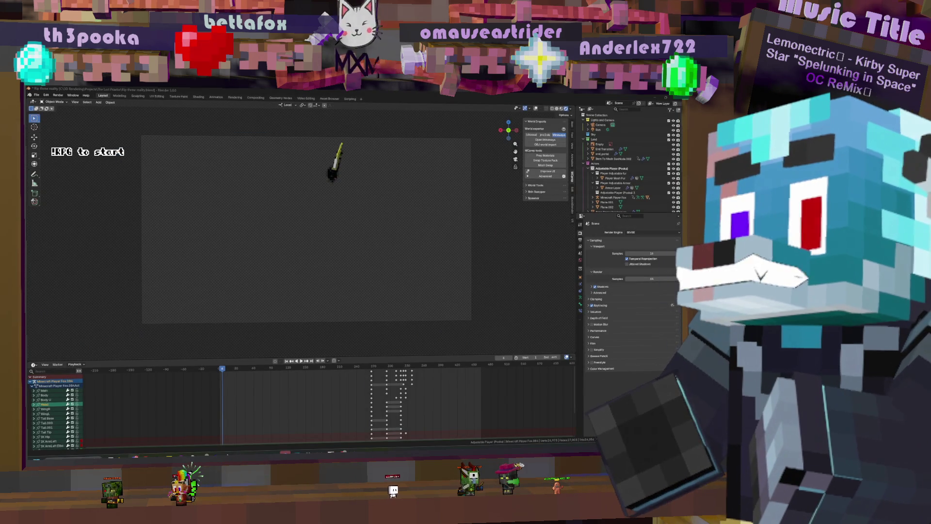
pyautogui.press('space')
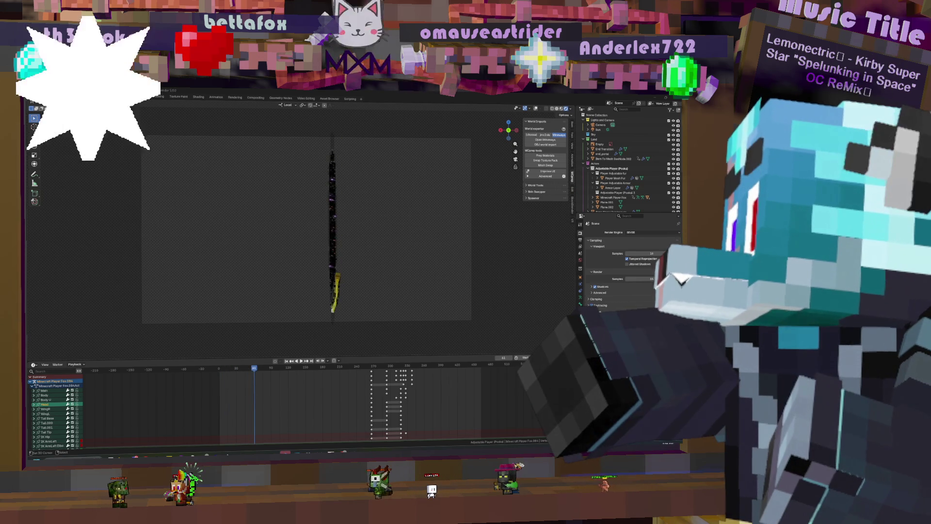
pyautogui.press('super+shift+s')
pyautogui.moveTo(268, 198); pyautogui.dragTo(131, 132)
pyautogui.press('Return')
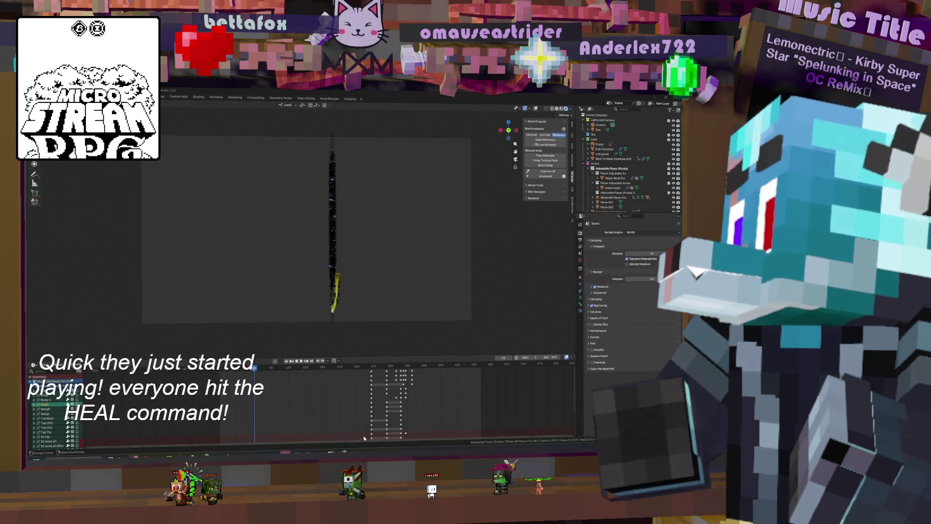
# - Scrub to about frames 147 and 207, snipping a screenshot of each pose
pyautogui.moveTo(254, 395); pyautogui.dragTo(304, 396)
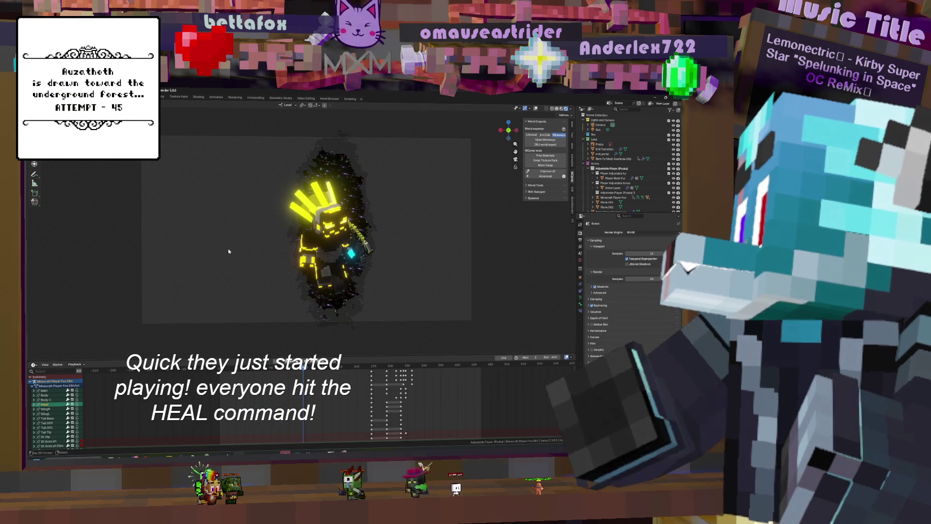
pyautogui.press('Print')
pyautogui.moveTo(135, 133)
pyautogui.mouseDown()
pyautogui.moveTo(427, 274)
pyautogui.moveTo(487, 330)
pyautogui.moveTo(479, 326)
pyautogui.mouseUp()
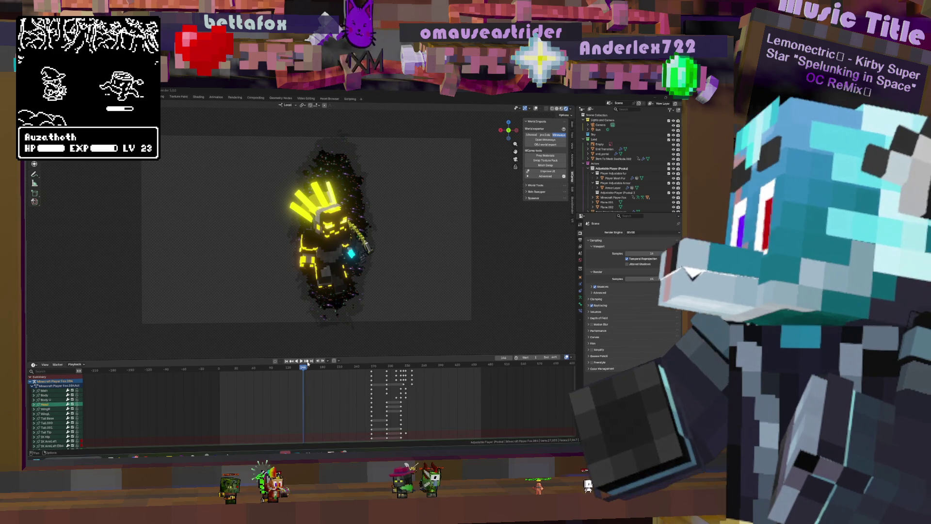
pyautogui.moveTo(308, 365); pyautogui.dragTo(339, 390)
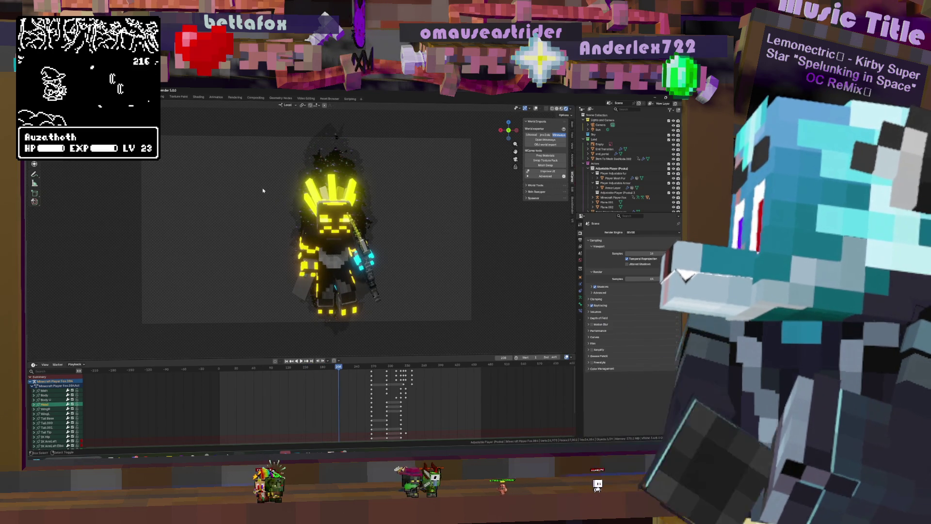
pyautogui.press('super+shift+s')
pyautogui.moveTo(132, 130); pyautogui.dragTo(499, 335)
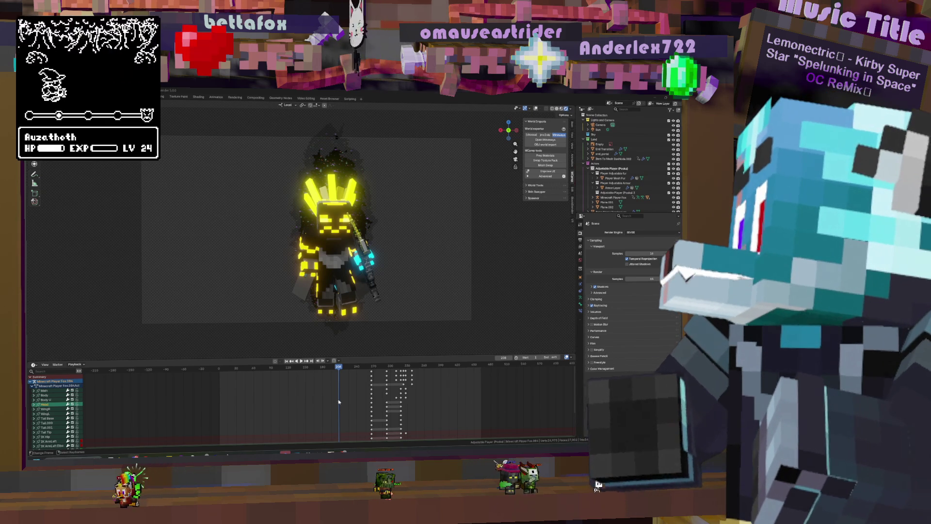
# - Play on to another pose, pause, snip it, and resume playback
pyautogui.press('space')
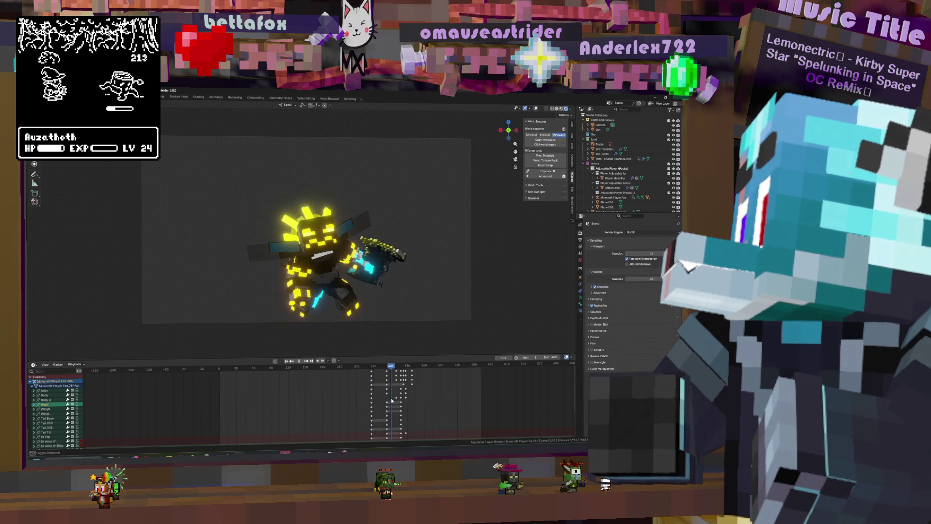
pyautogui.press('space')
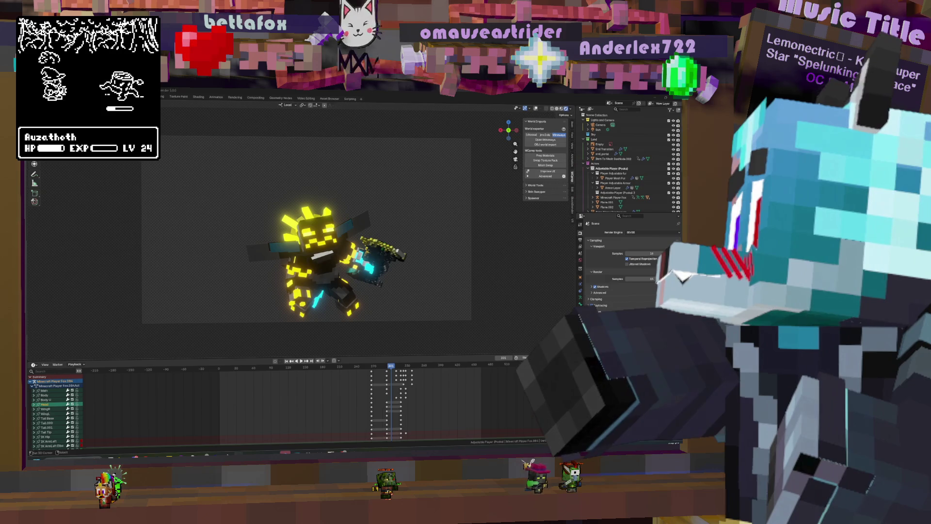
pyautogui.press('super+shift+s')
pyautogui.moveTo(136, 132); pyautogui.dragTo(513, 325)
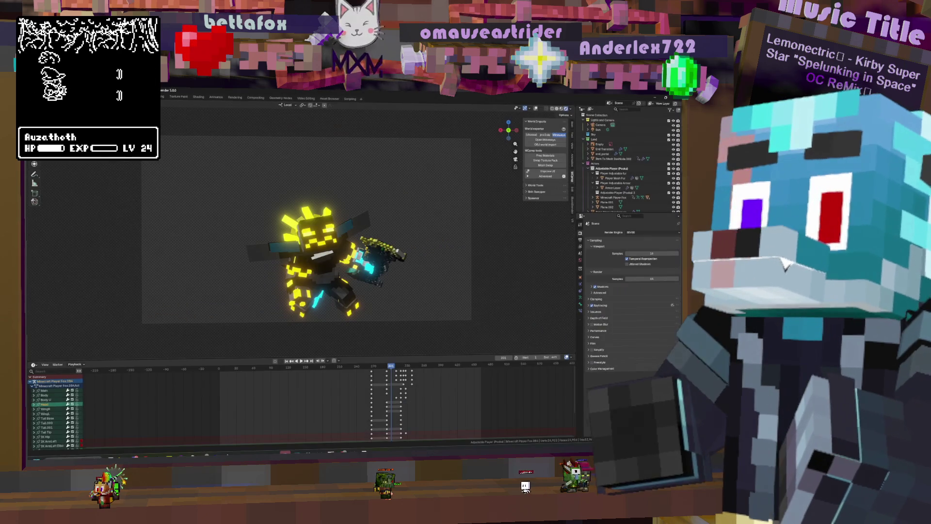
pyautogui.press('space')
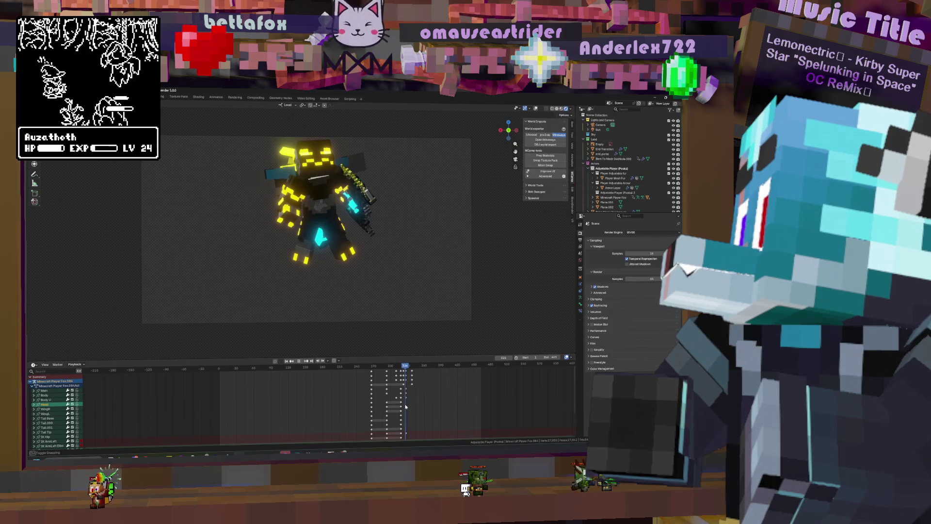
pyautogui.press('super+shift+s')
# - Snip the final pose, save Rip threw reality, and scrub back near frame 29
pyautogui.moveTo(136, 132)
pyautogui.mouseDown()
pyautogui.moveTo(484, 339)
pyautogui.moveTo(483, 331)
pyautogui.mouseUp()
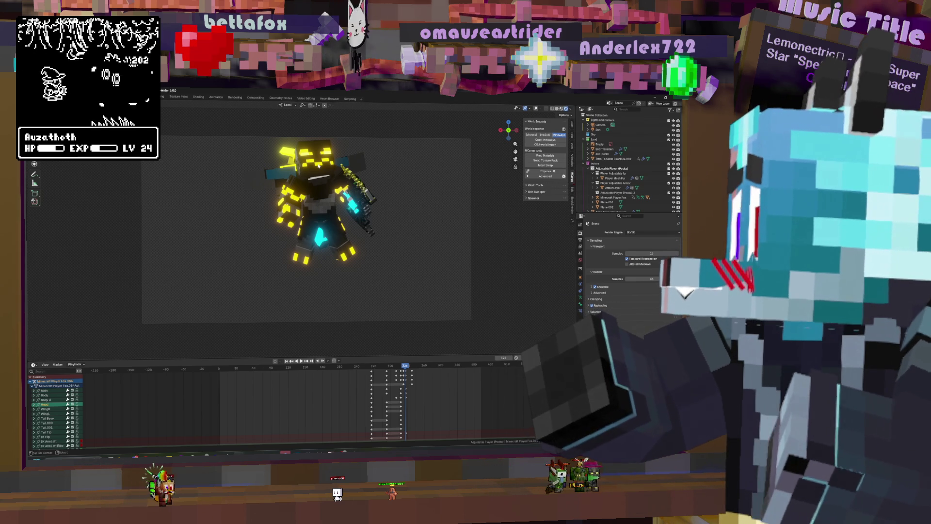
pyautogui.hotkey('ctrl', 's')
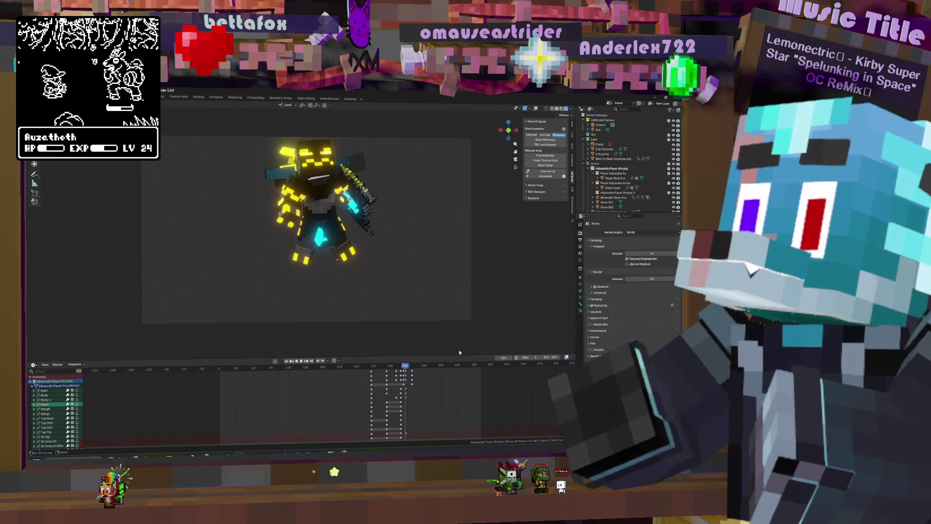
pyautogui.moveTo(291, 394); pyautogui.dragTo(215, 399)
pyautogui.press('space')
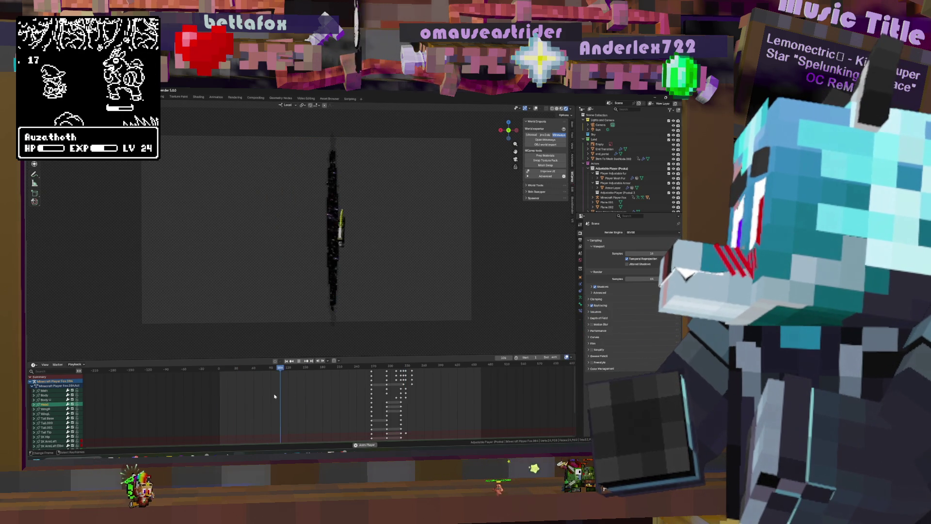
pyautogui.press('space')
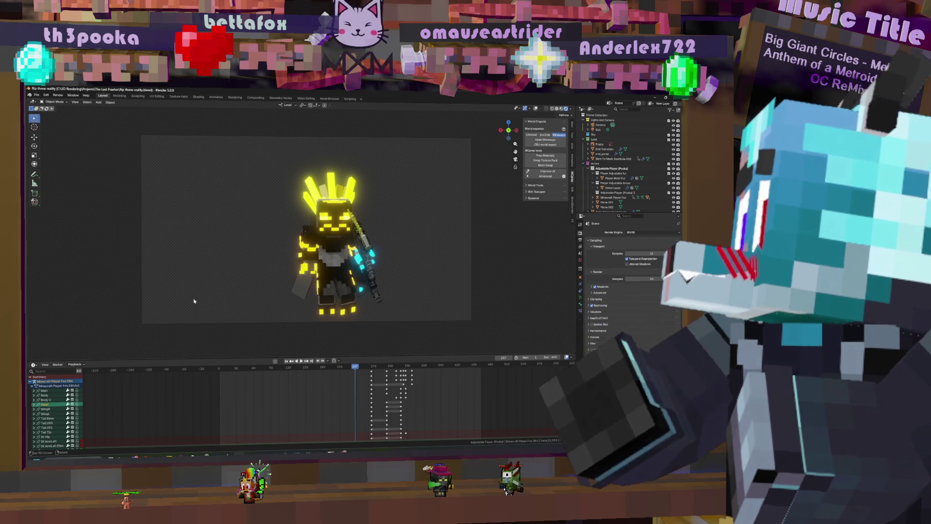
pyautogui.click(216, 388)
pyautogui.press('space')
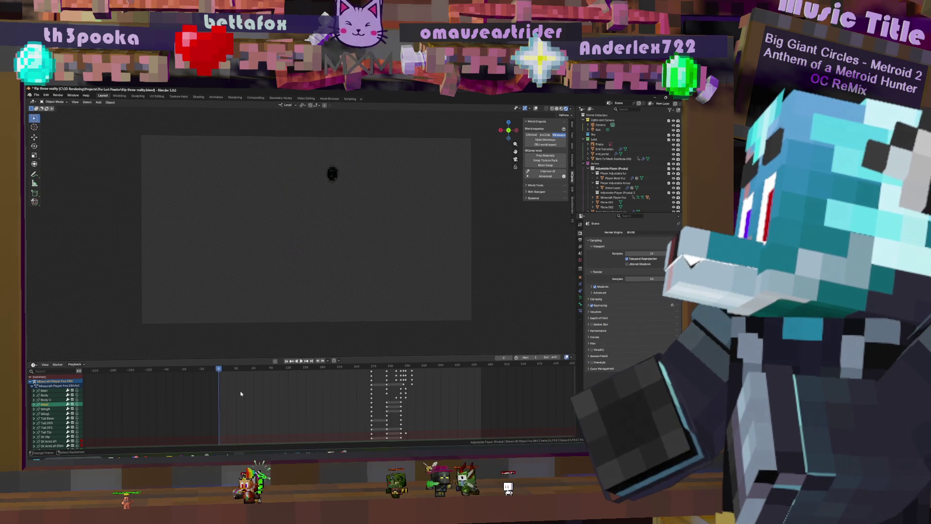
# - Stop playback, minimize Blender, and launch a new Blender 5.0 window from the taskbar
pyautogui.press('space')
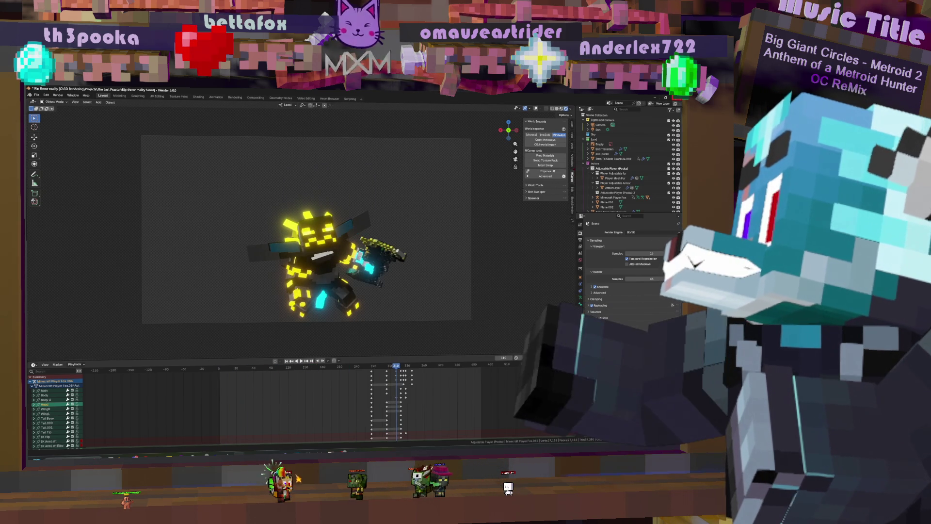
pyautogui.click(655, 97)
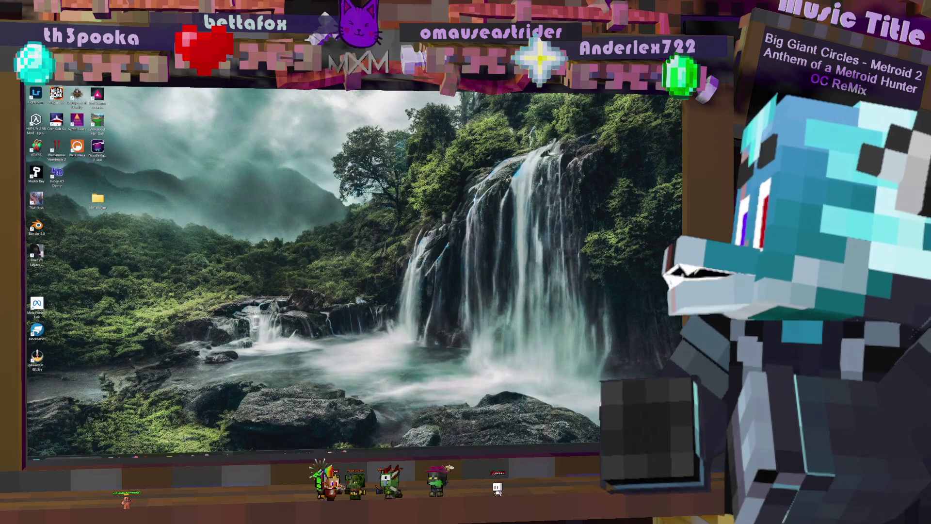
pyautogui.moveTo(319, 454)
pyautogui.rightClick(238, 455)
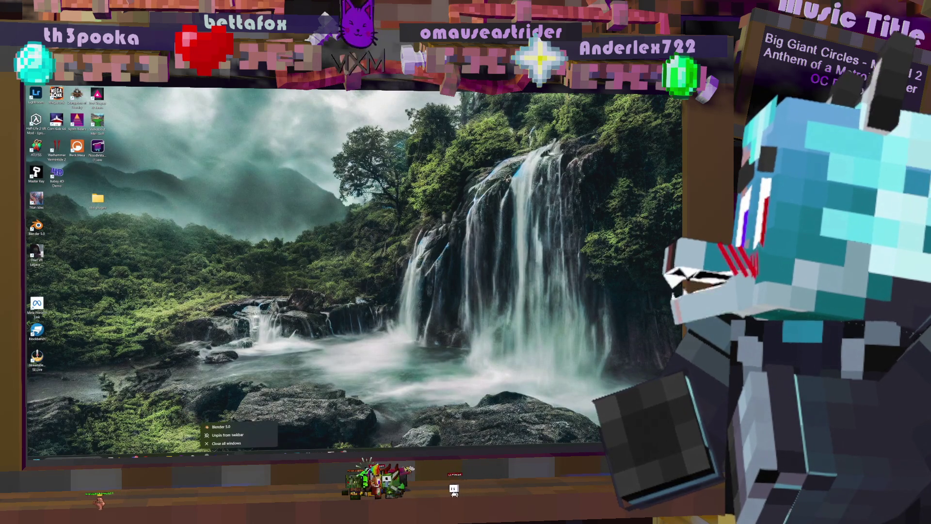
pyautogui.click(237, 426)
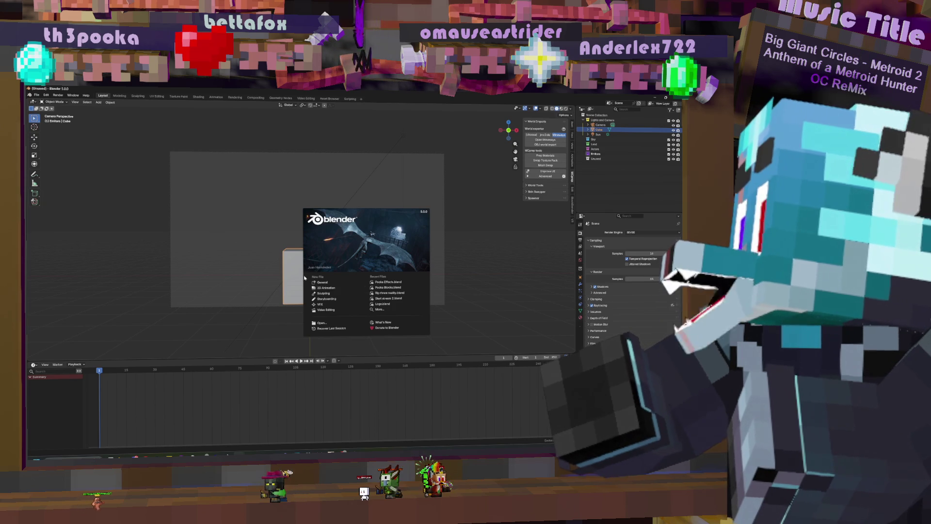
# - Delete the default cube, search the asset browser for 'cave', and view the Cave Johnson mesh
pyautogui.click(226, 219)
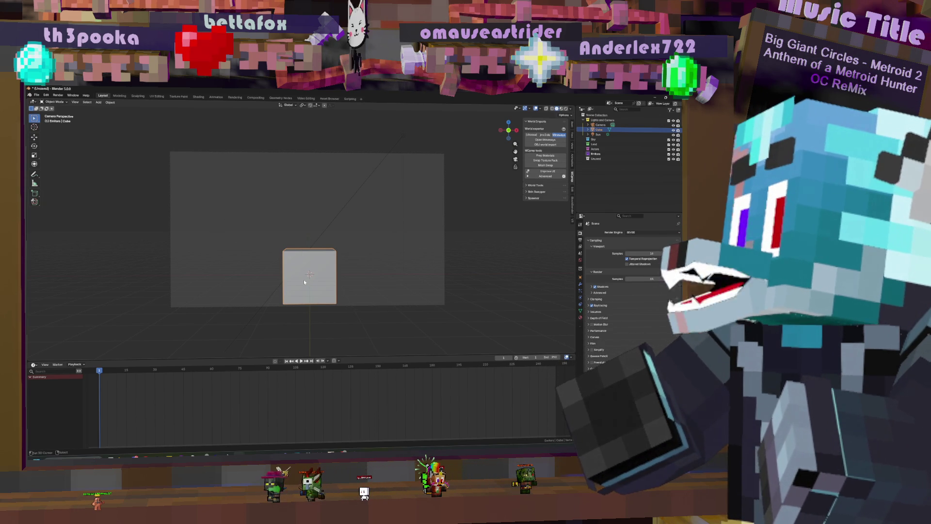
pyautogui.press('Delete')
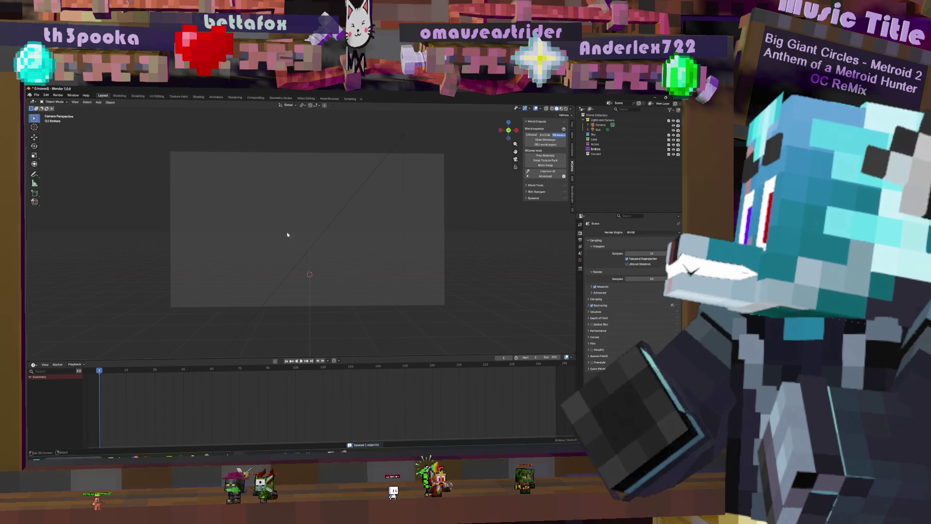
pyautogui.click(329, 99)
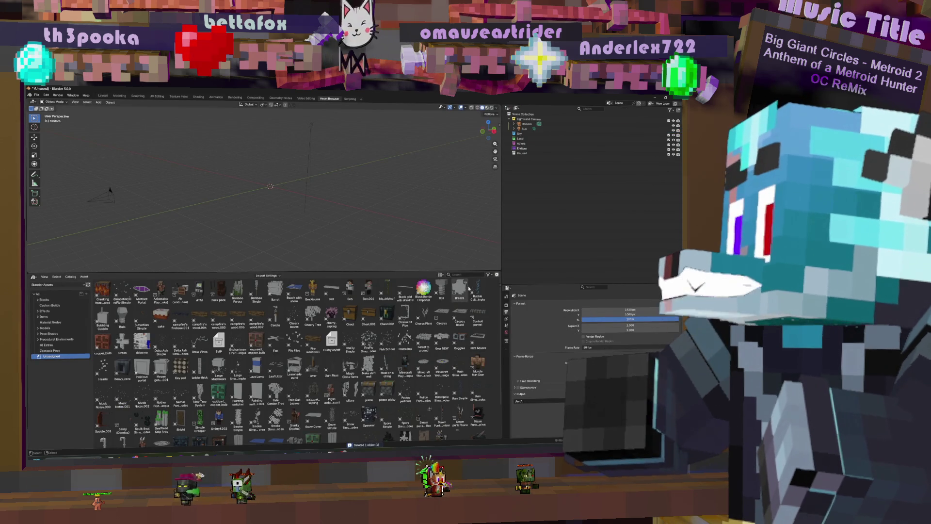
pyautogui.write('cave')
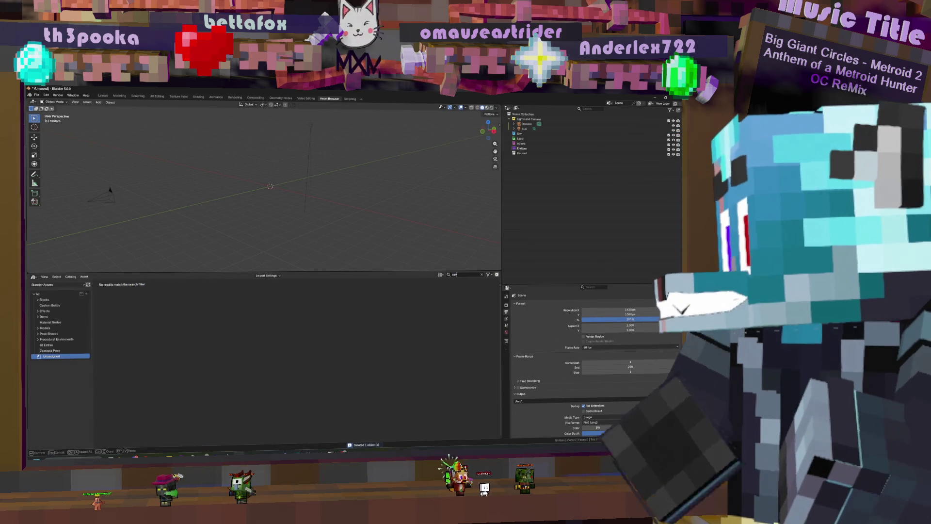
pyautogui.write(' roc')
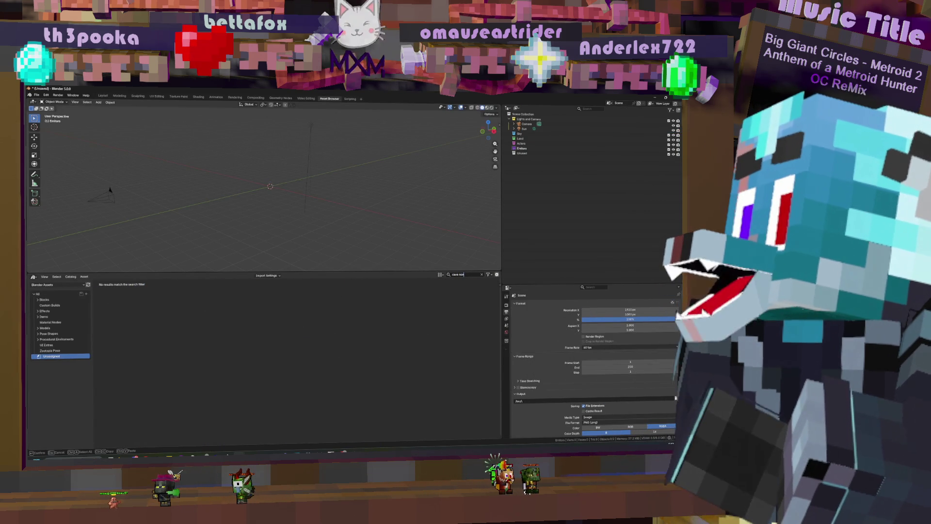
pyautogui.press('BackSpace')
pyautogui.press('BackSpace')
pyautogui.press('Return')
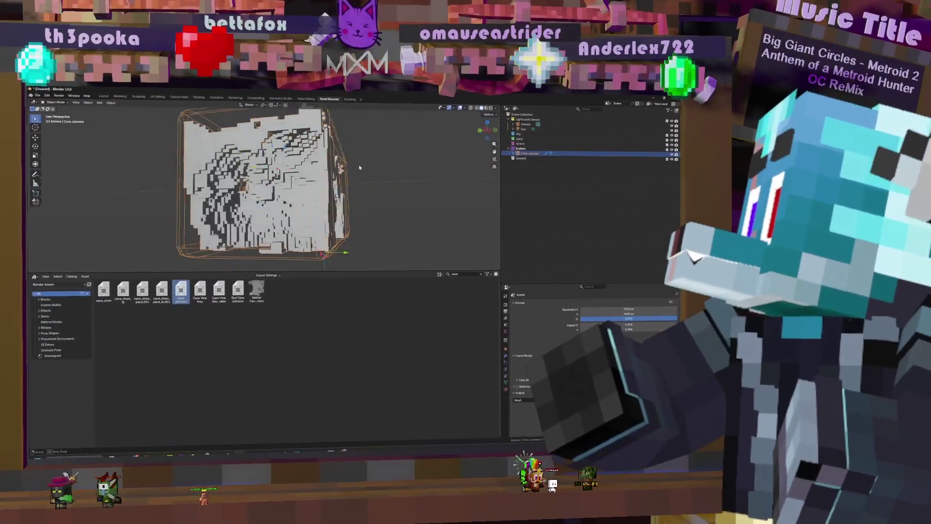
pyautogui.moveTo(402, 164)
pyautogui.mouseDown(button='middle')
pyautogui.moveTo(303, 178)
pyautogui.moveTo(301, 164)
pyautogui.moveTo(330, 155)
pyautogui.mouseUp(button='middle')
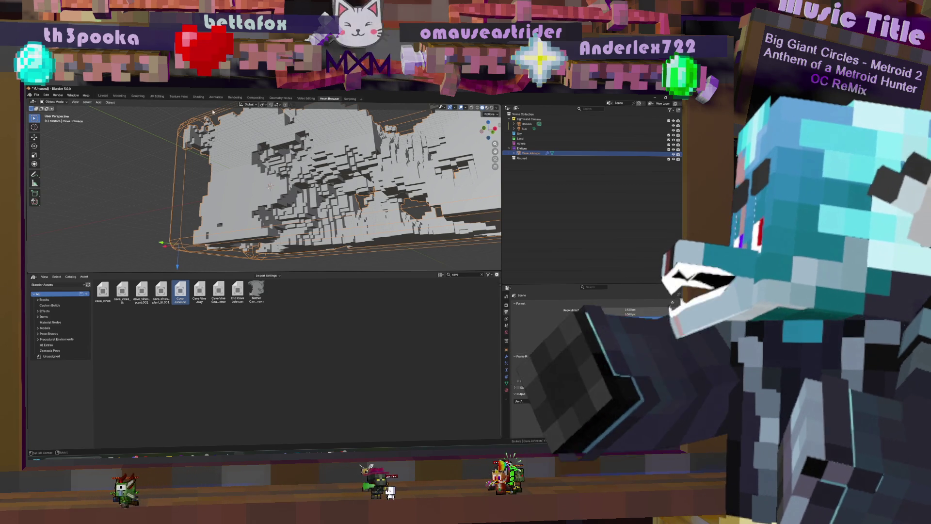
# - Quit Blender with Ctrl+Q so the unsaved-changes prompt appears
pyautogui.hotkey('ctrl', 'q')
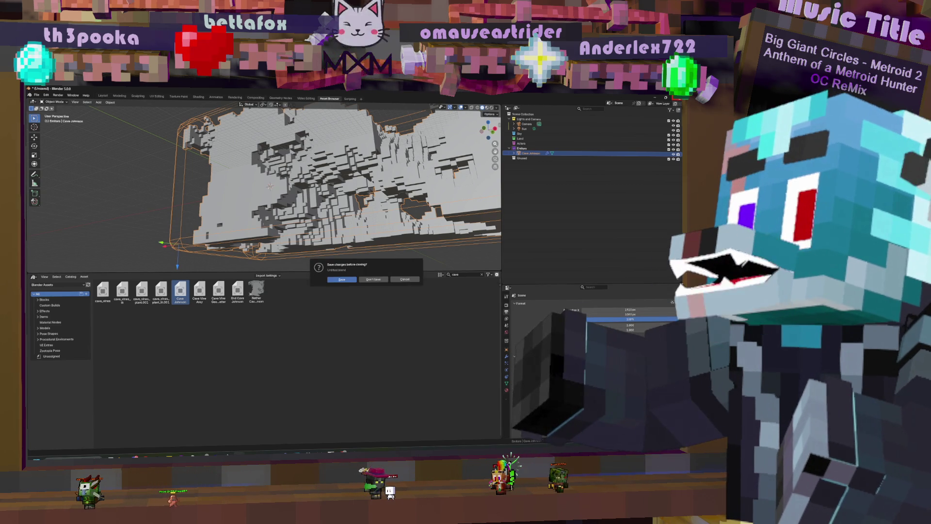
# - Discard the cave file, then close the Pooka Effects project without saving
pyautogui.click(373, 281)
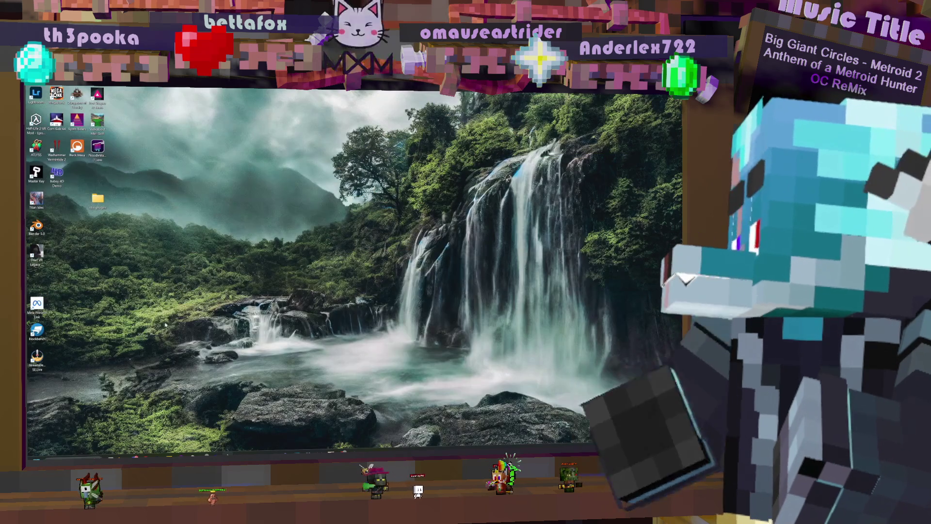
pyautogui.moveTo(238, 455)
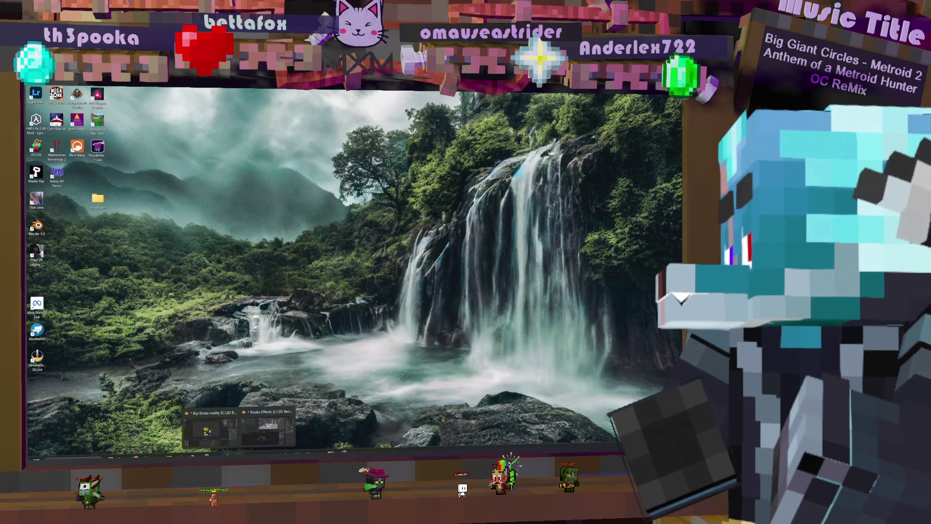
pyautogui.click(269, 427)
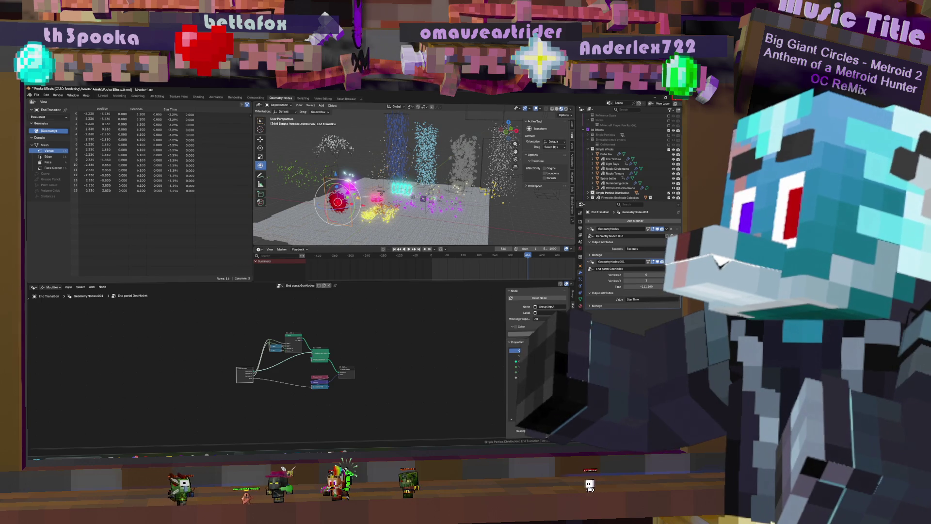
pyautogui.hotkey('ctrl', 'q')
pyautogui.click(373, 280)
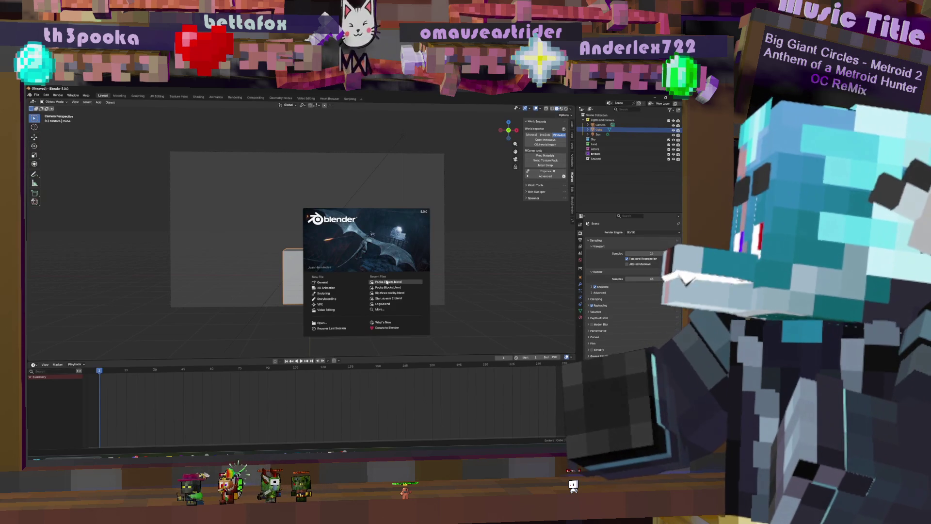
# - Dismiss the splash screen and delete the default cube
pyautogui.click(290, 242)
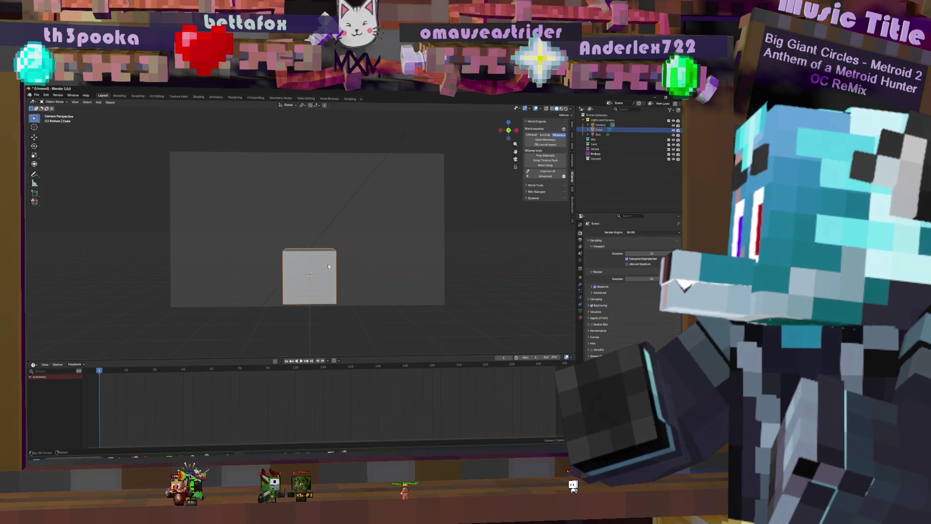
pyautogui.press('Delete')
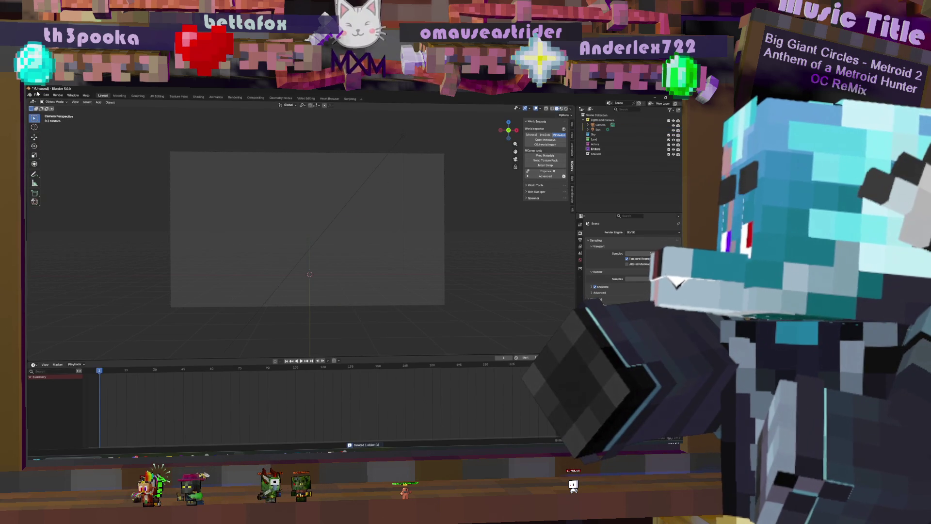
pyautogui.click(37, 94)
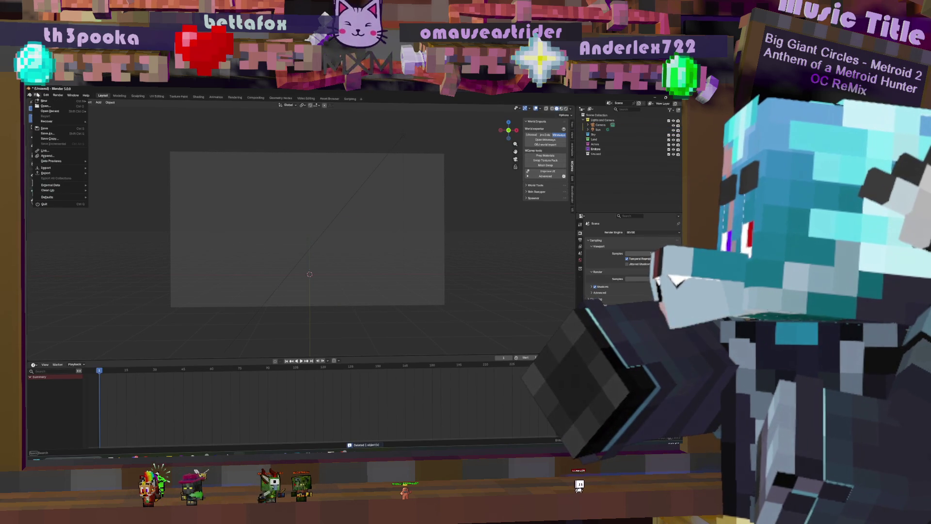
pyautogui.click(266, 264)
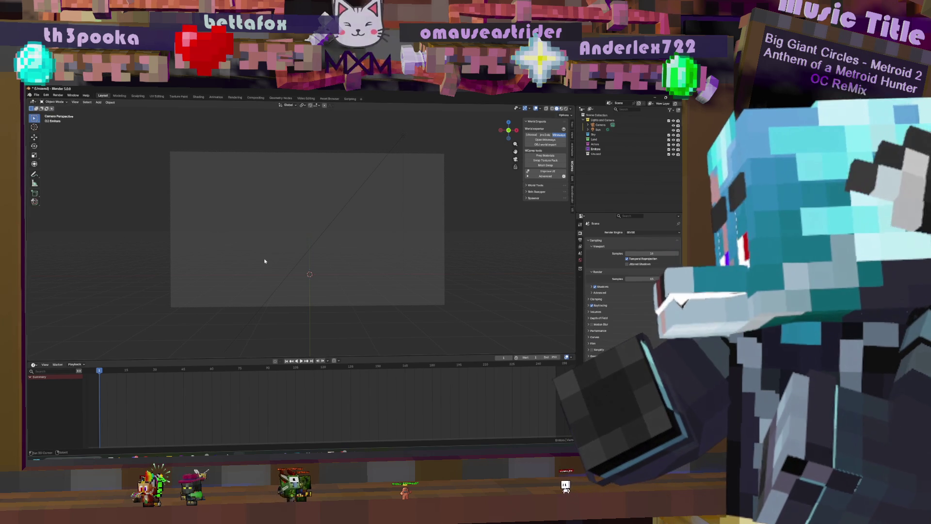
# - Open Pooka Procedural Environments.blend from Blender Assets, discarding unsaved changes
pyautogui.click(38, 95)
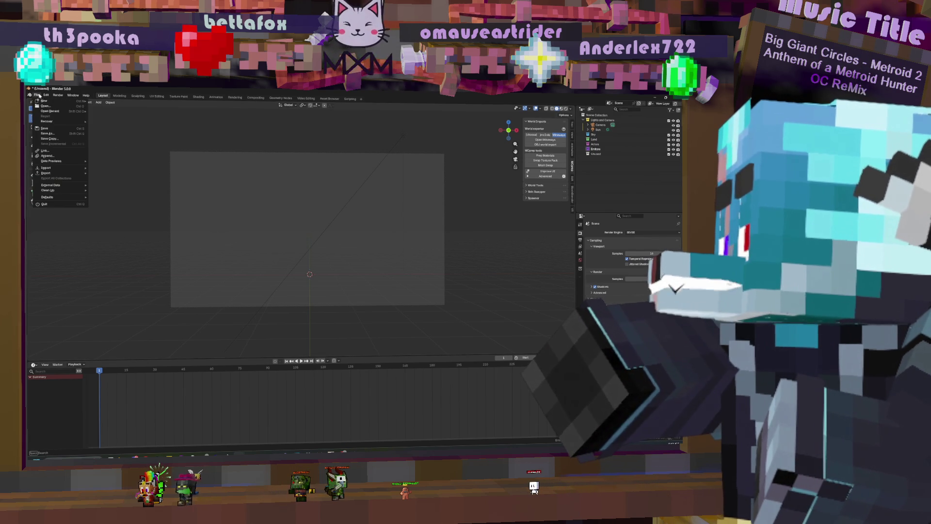
pyautogui.click(52, 107)
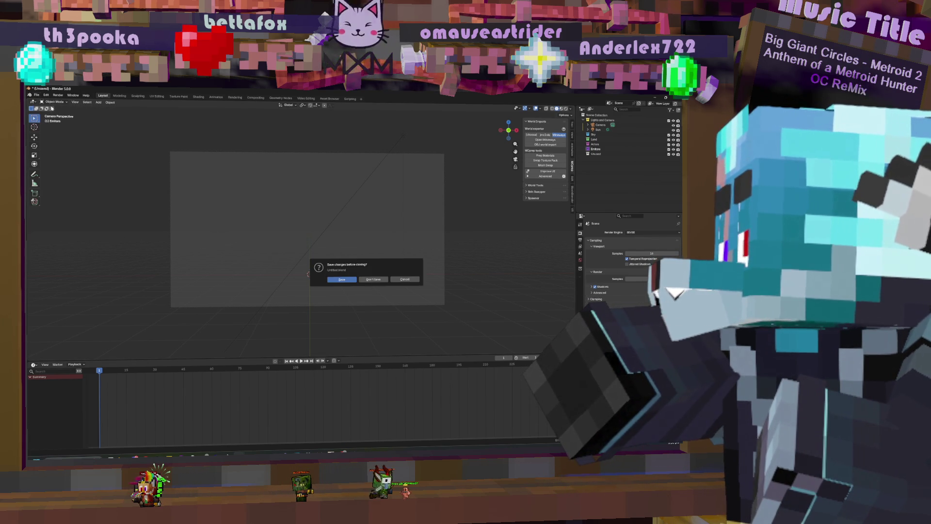
pyautogui.click(379, 280)
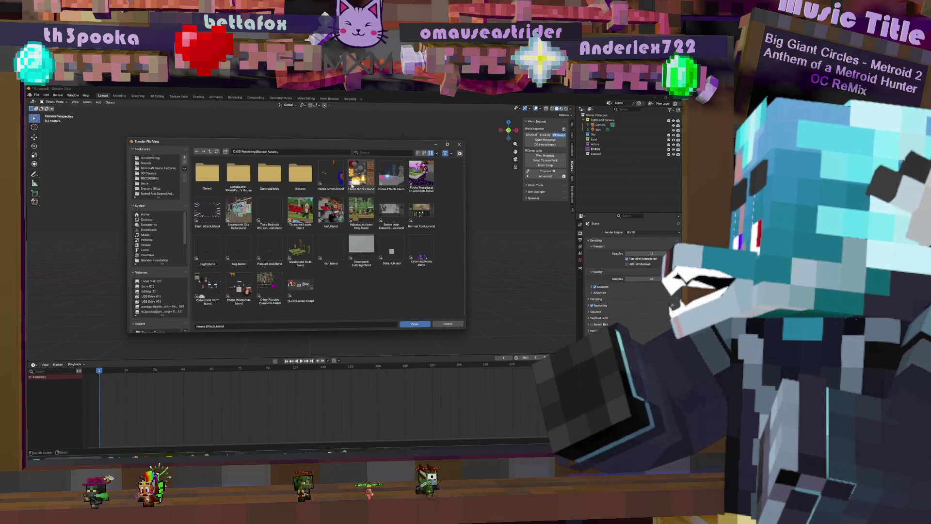
pyautogui.click(424, 177)
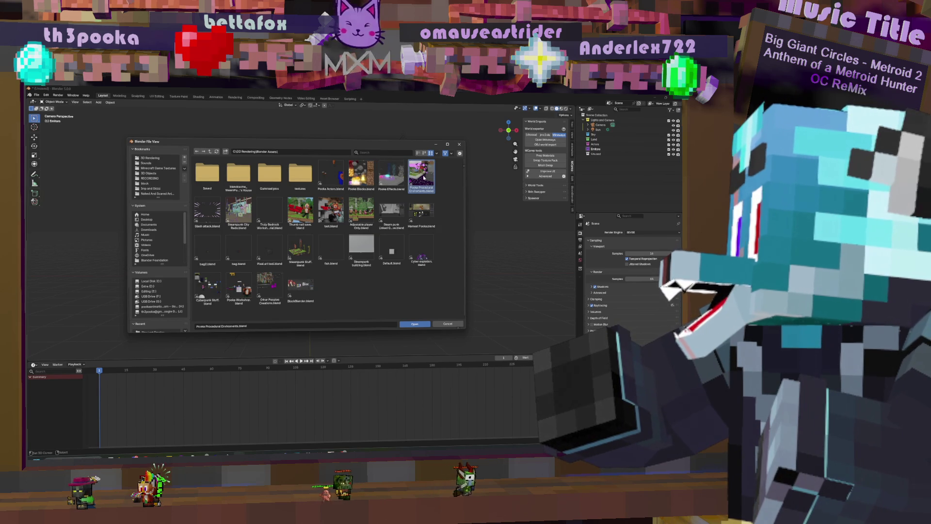
pyautogui.doubleClick(423, 178)
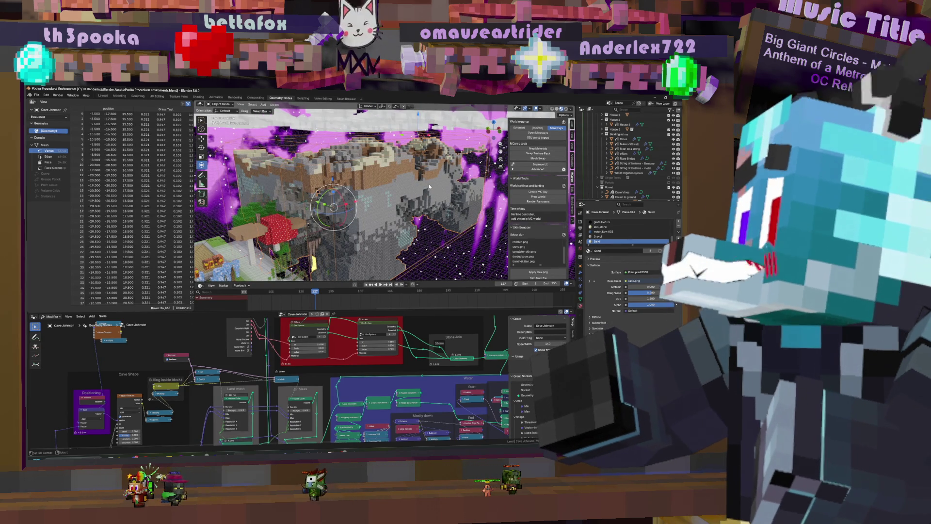
# - Zoom and orbit from an exterior castle view up to a higher, top-down view of the scene
pyautogui.scroll(10, 305, 220)
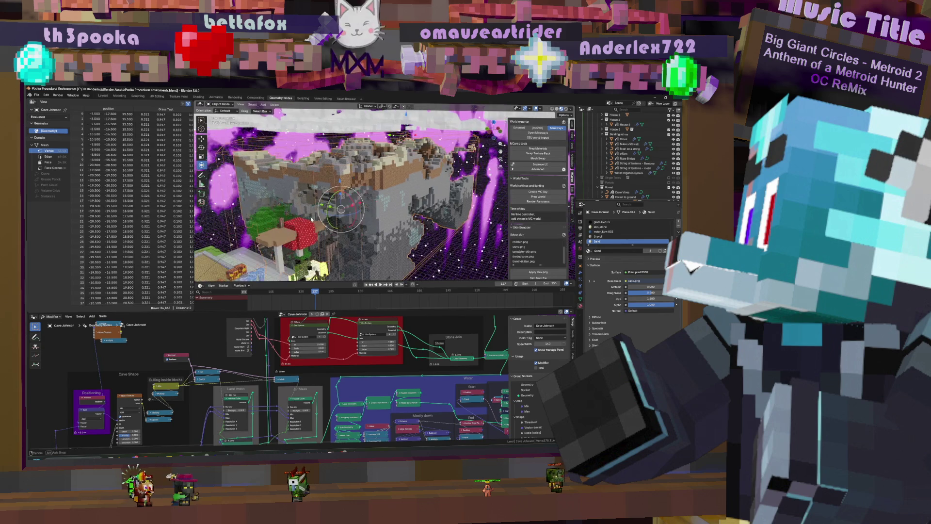
pyautogui.moveTo(363, 233)
pyautogui.mouseDown(button='middle')
pyautogui.moveTo(435, 218)
pyautogui.moveTo(286, 232)
pyautogui.mouseUp(button='middle')
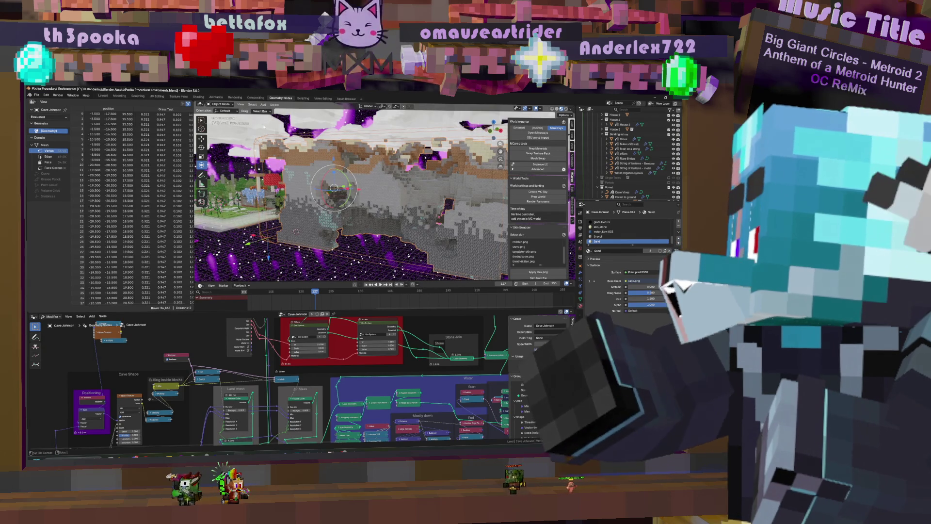
pyautogui.scroll(5, 652, 160)
pyautogui.moveTo(373, 193)
pyautogui.mouseDown(button='middle')
pyautogui.moveTo(359, 205)
pyautogui.moveTo(363, 227)
pyautogui.moveTo(362, 214)
pyautogui.mouseUp(button='middle')
pyautogui.scroll(5, 418, 215)
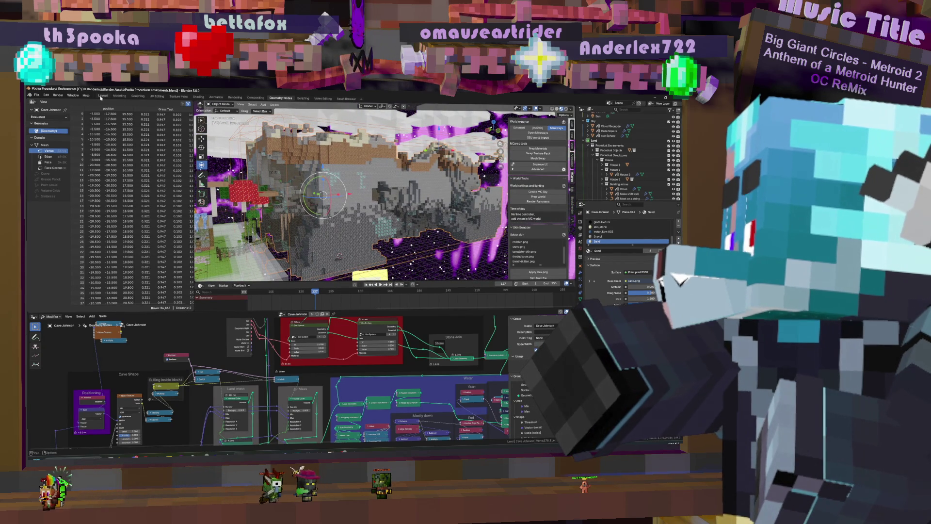
# - Append the Water Plane from Pooka Blocks.blend's Object folder, found by filtering for 'water'
pyautogui.click(36, 95)
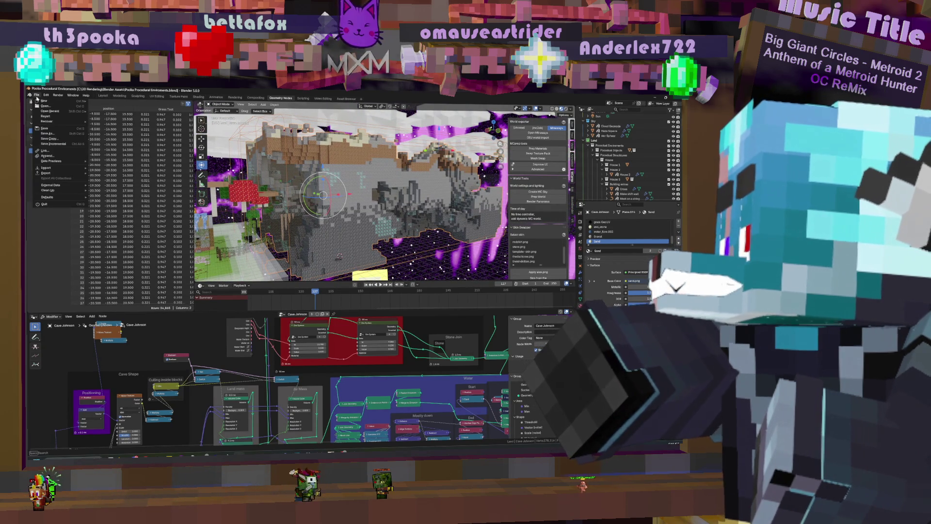
pyautogui.click(47, 155)
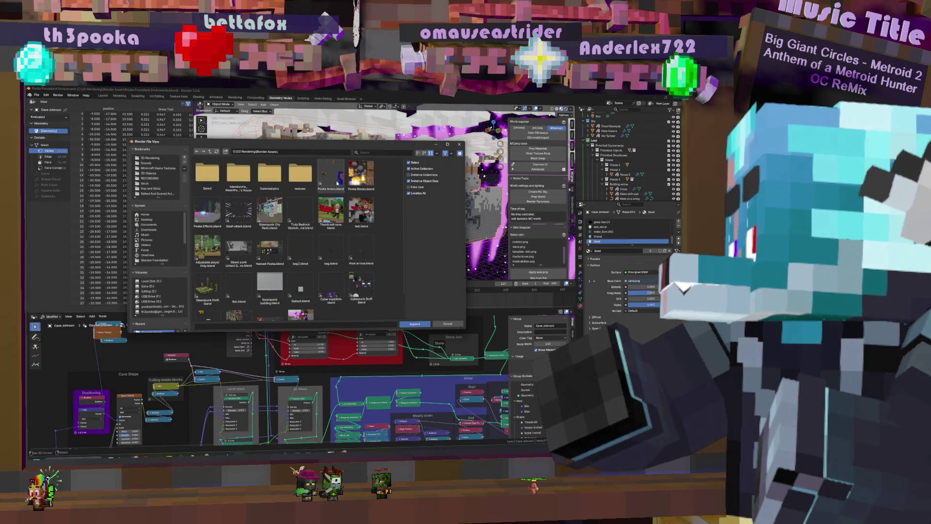
pyautogui.click(357, 173)
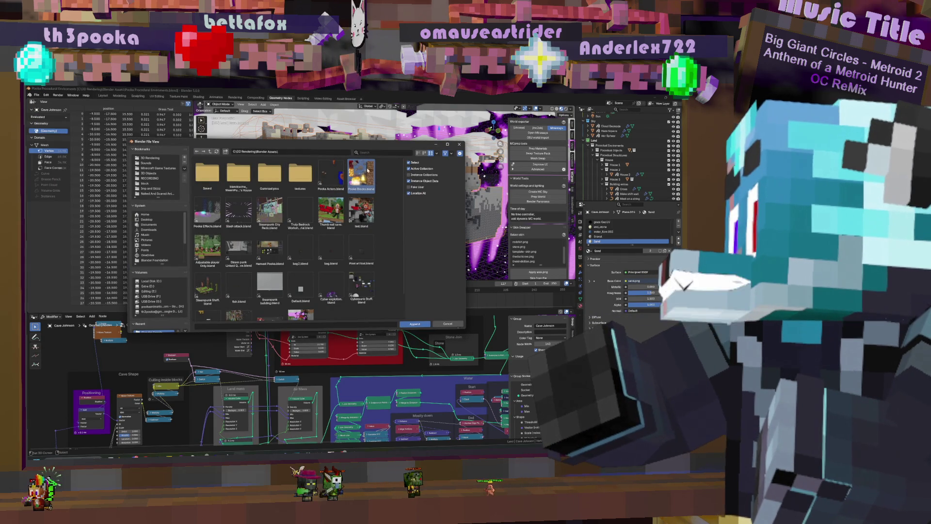
pyautogui.doubleClick(371, 169)
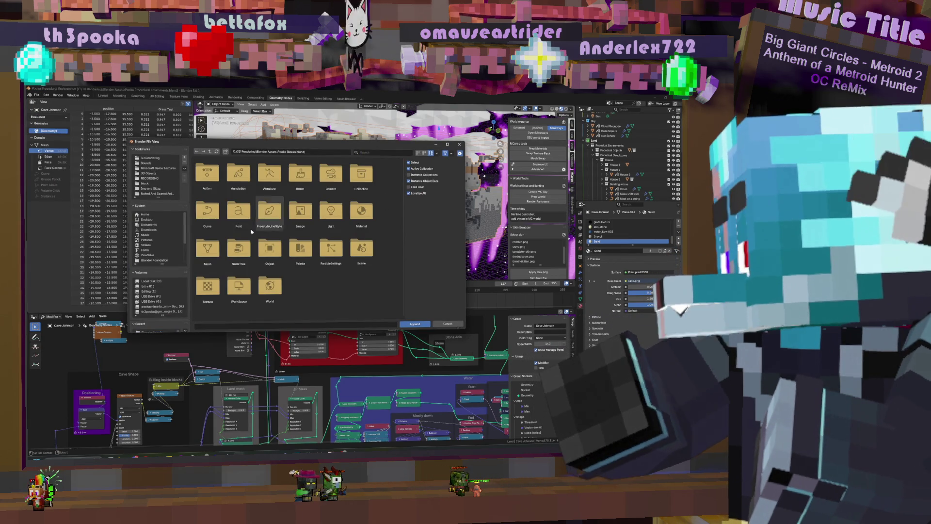
pyautogui.click(264, 249)
pyautogui.doubleClick(264, 249)
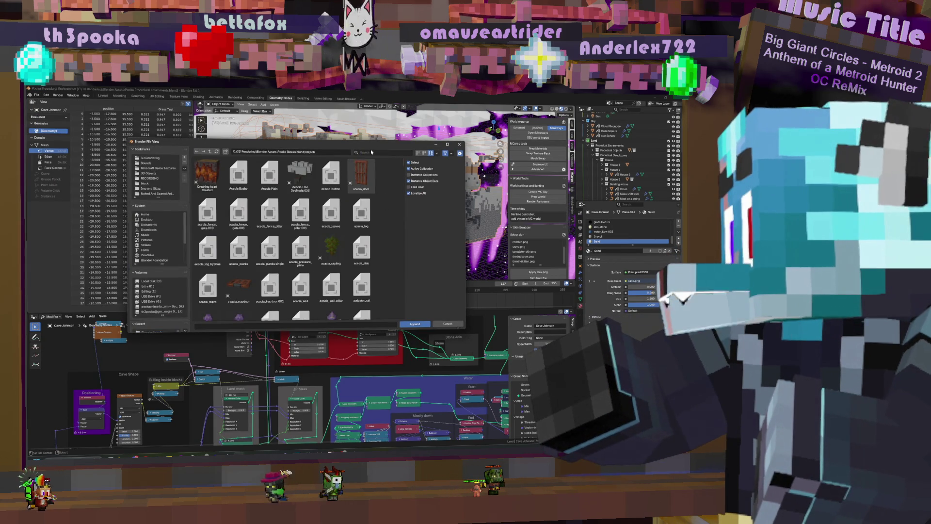
pyautogui.hotkey('ctrl', 'f')
pyautogui.write('water')
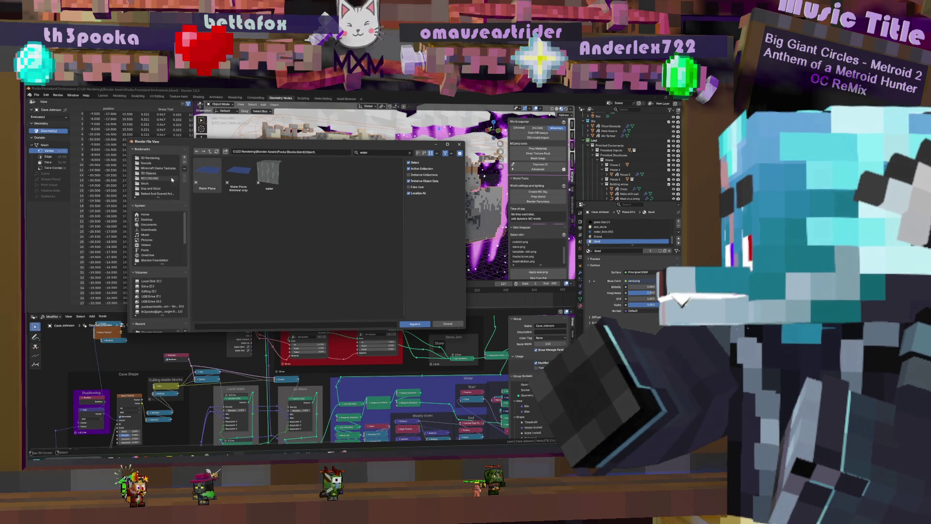
pyautogui.click(214, 170)
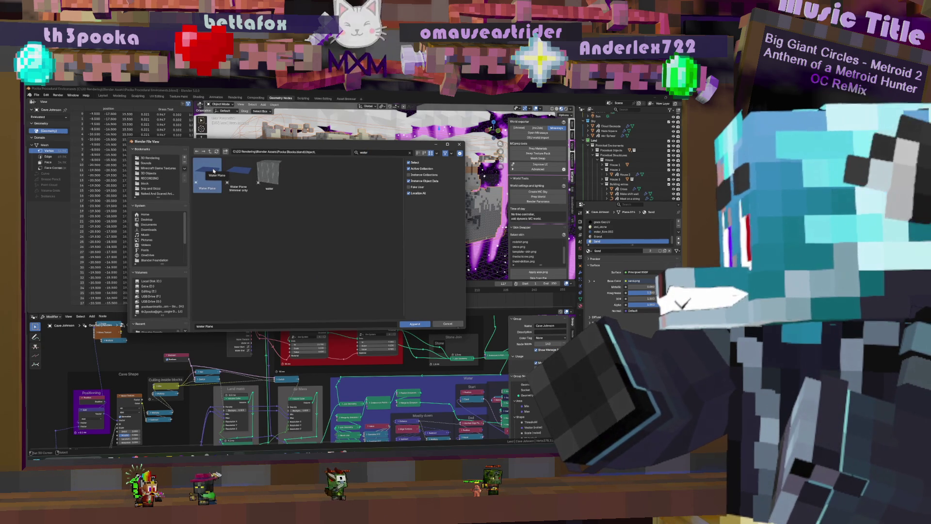
pyautogui.click(415, 323)
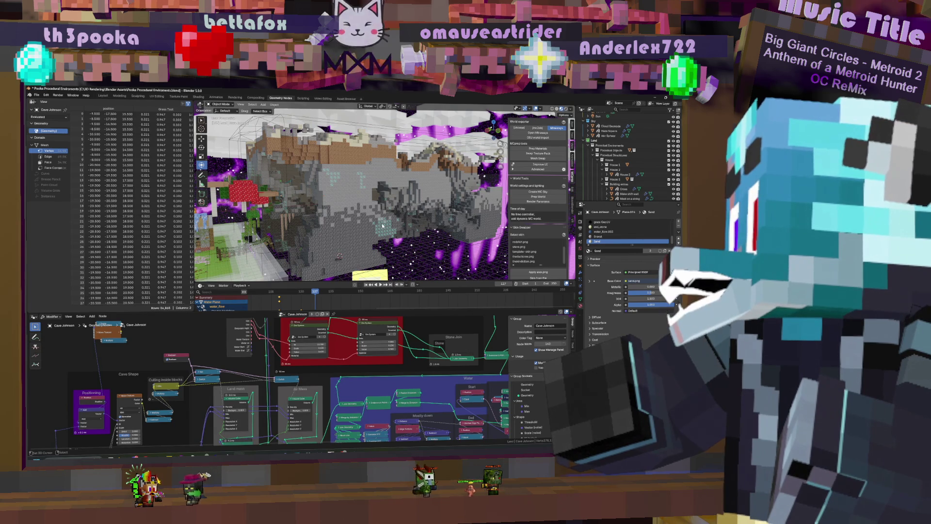
# - Frame the appended water plane and isolate it in local view
pyautogui.press('KP_Decimal')
pyautogui.moveTo(388, 227)
pyautogui.mouseDown(button='middle')
pyautogui.moveTo(398, 233)
pyautogui.moveTo(426, 219)
pyautogui.mouseUp(button='middle')
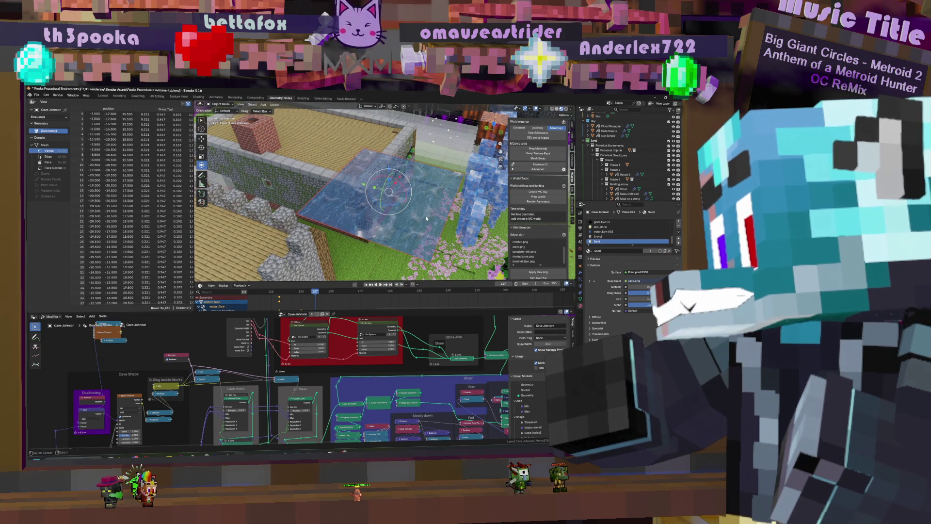
pyautogui.press('KP_Divide')
pyautogui.moveTo(426, 219); pyautogui.dragTo(436, 191, button='middle')
pyautogui.scroll(4, 435, 194)
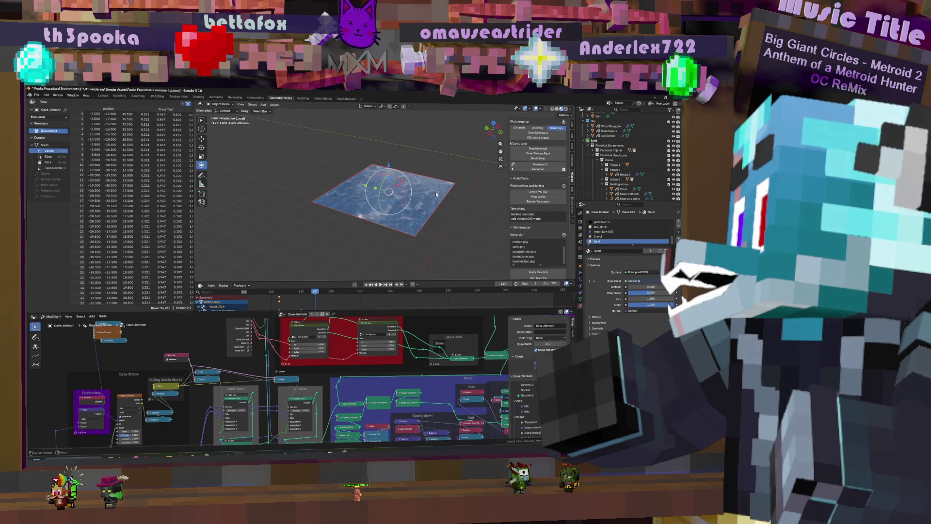
# - Play and stop the water animation, then delete the water plane
pyautogui.press('space')
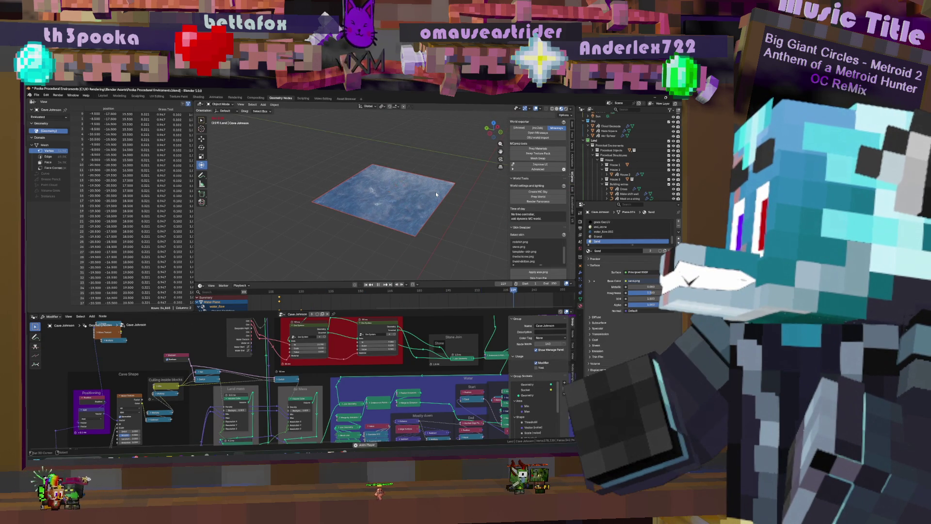
pyautogui.press('space')
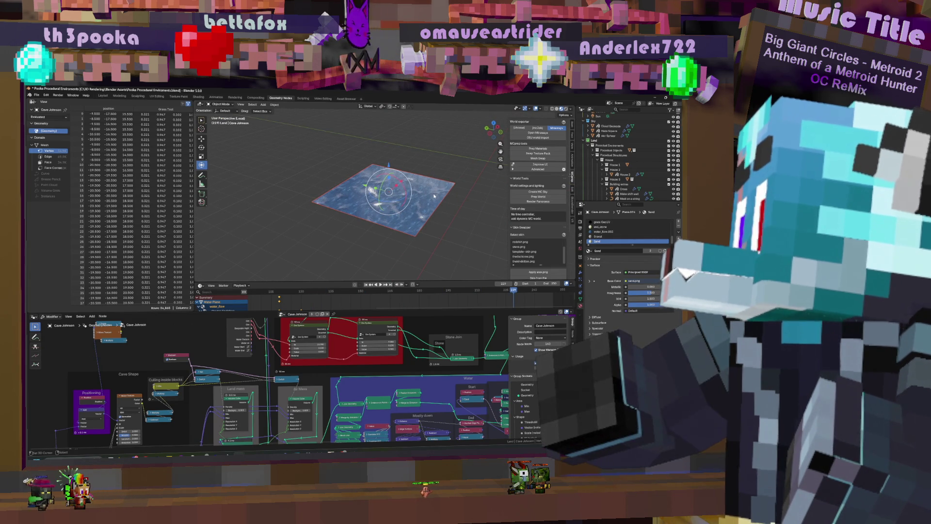
pyautogui.press('Delete')
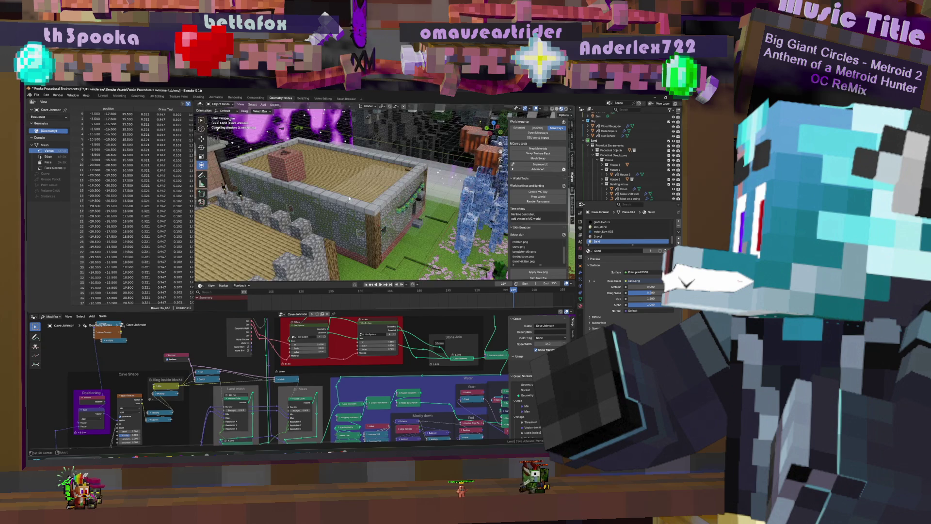
pyautogui.click(36, 95)
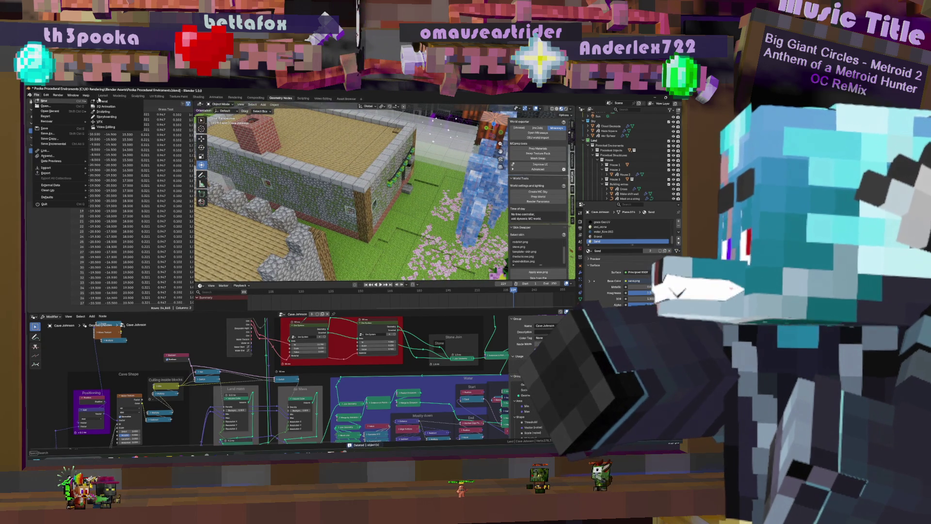
# - Start a new General file without saving and delete the default cube
pyautogui.click(101, 102)
pyautogui.click(373, 279)
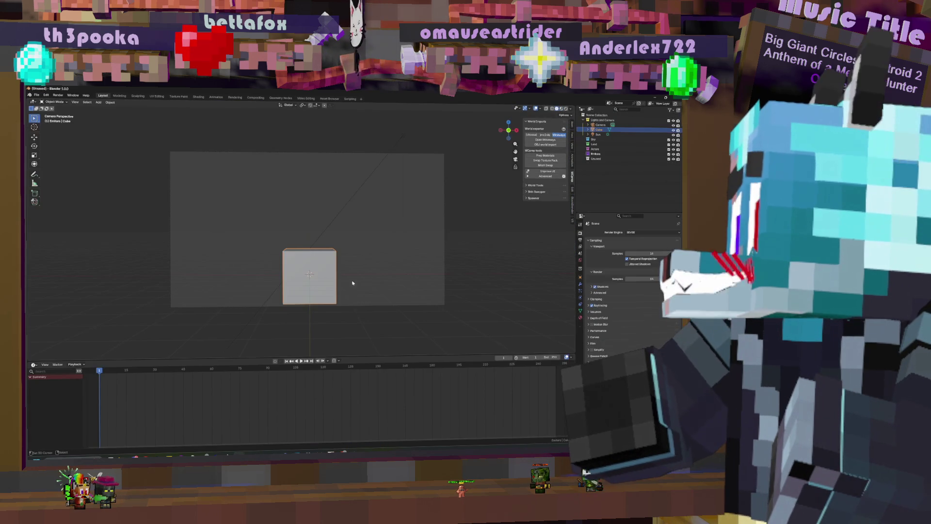
pyautogui.press('Delete')
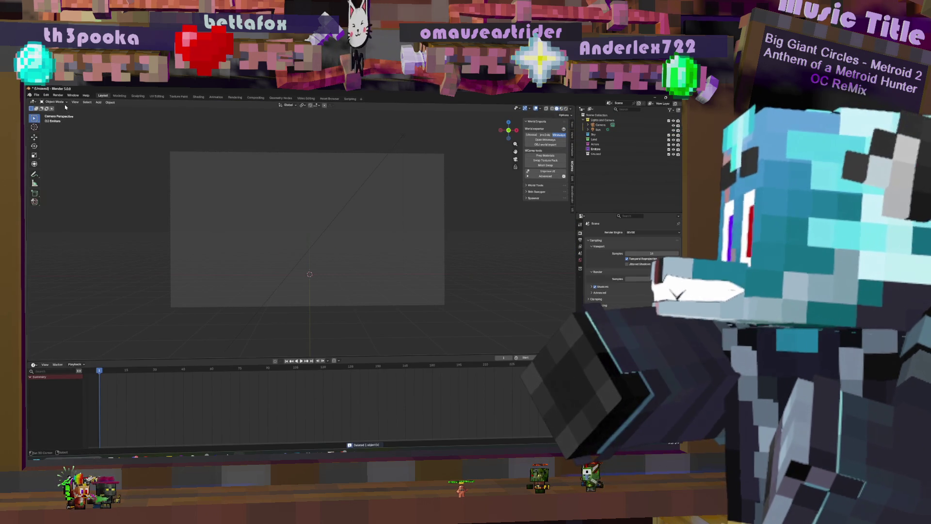
# - Append the Water Plane object, found by searching 'water'
pyautogui.click(36, 94)
pyautogui.click(49, 155)
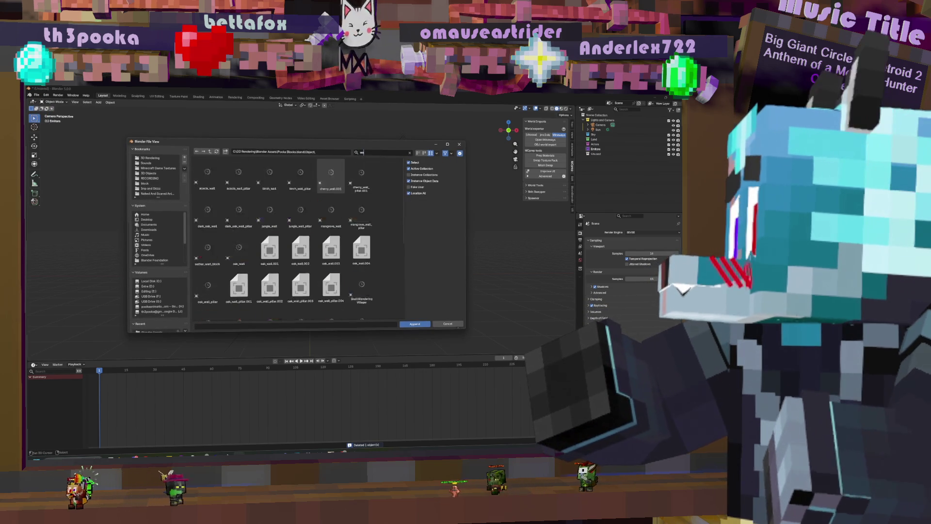
pyautogui.write('water')
pyautogui.doubleClick(203, 171)
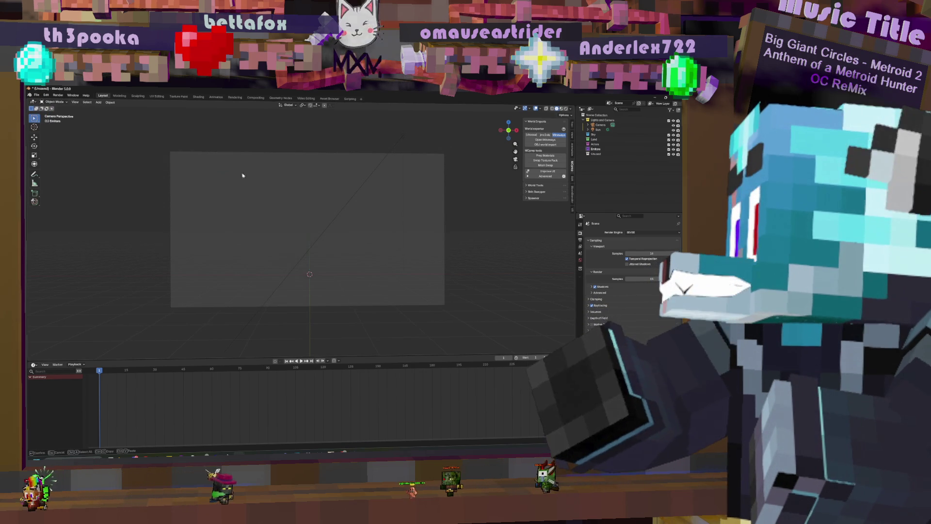
pyautogui.moveTo(301, 245); pyautogui.dragTo(310, 252, button='middle')
pyautogui.scroll(-5, 306, 265)
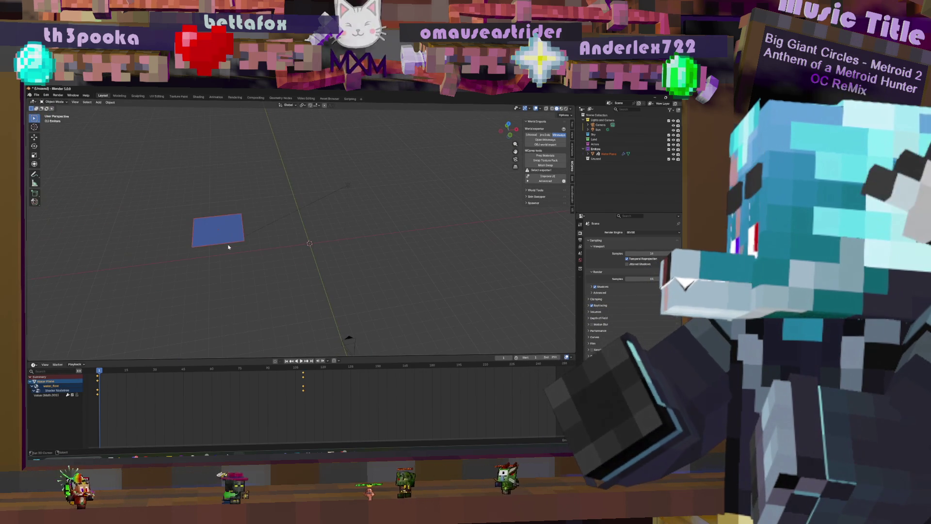
# - Move the Water Plane to the scene centre and frame the view on it
pyautogui.click(608, 154)
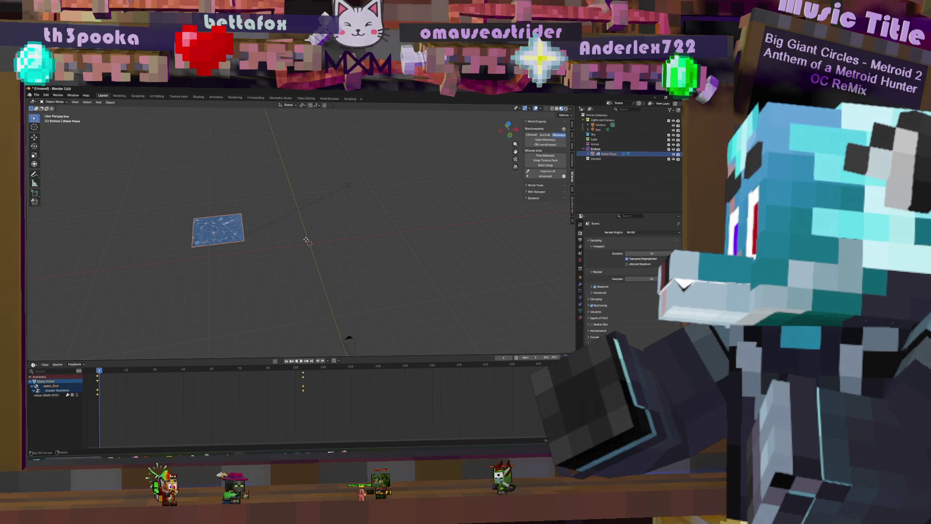
pyautogui.press('g')
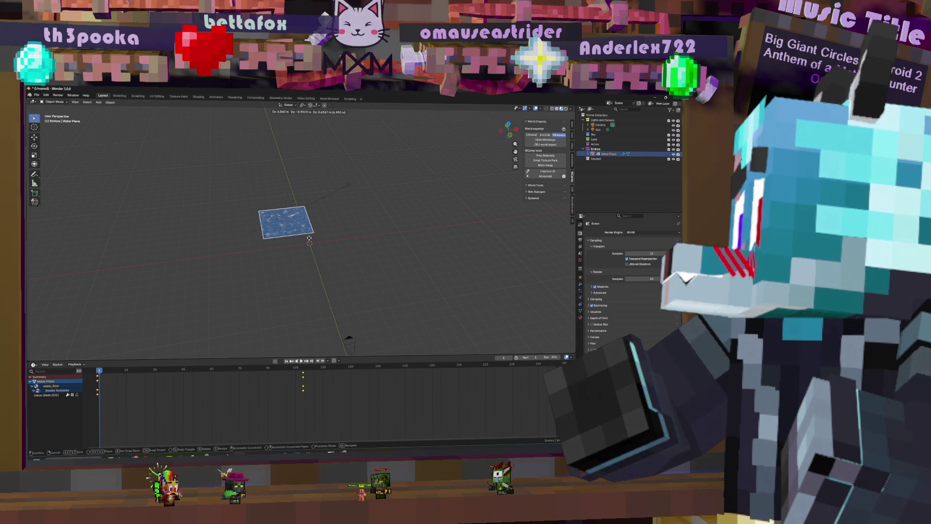
pyautogui.click(315, 236)
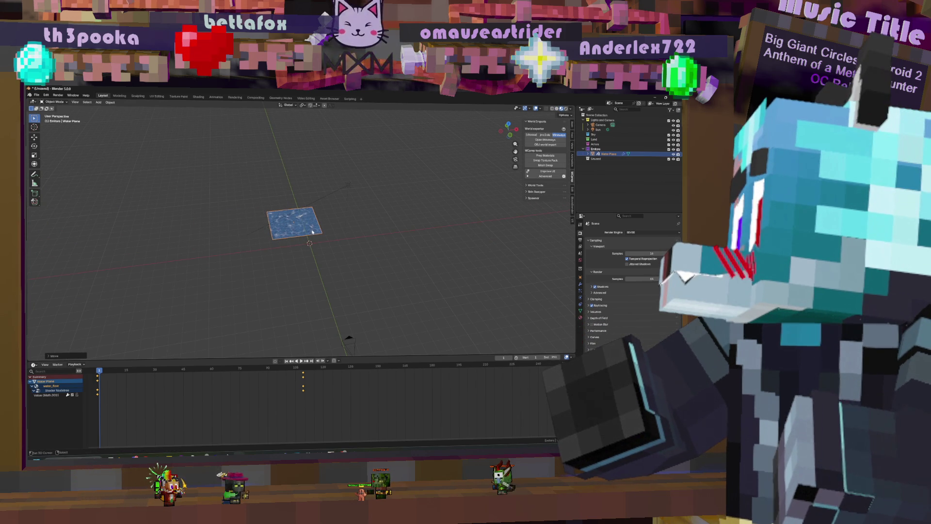
pyautogui.press('KP_Decimal')
pyautogui.moveTo(323, 223); pyautogui.dragTo(359, 245, button='middle')
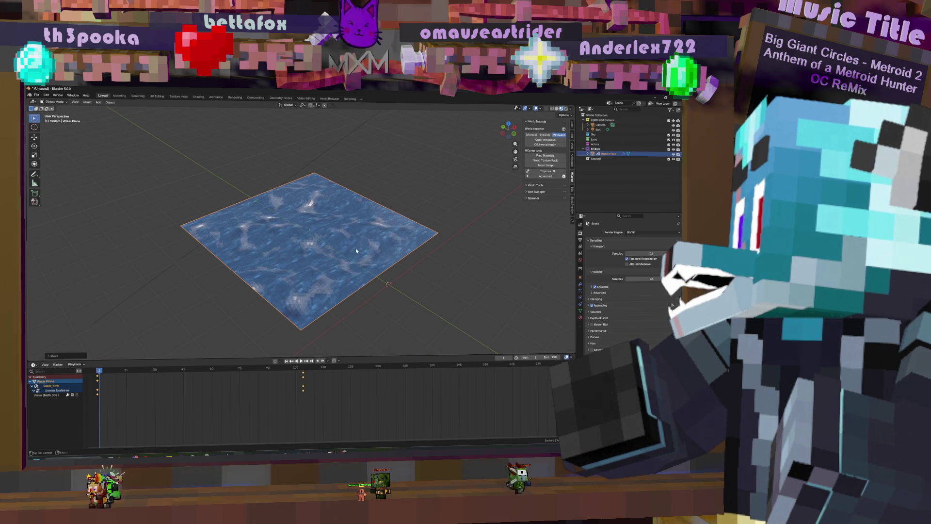
pyautogui.moveTo(351, 258); pyautogui.dragTo(351, 258, button='middle')
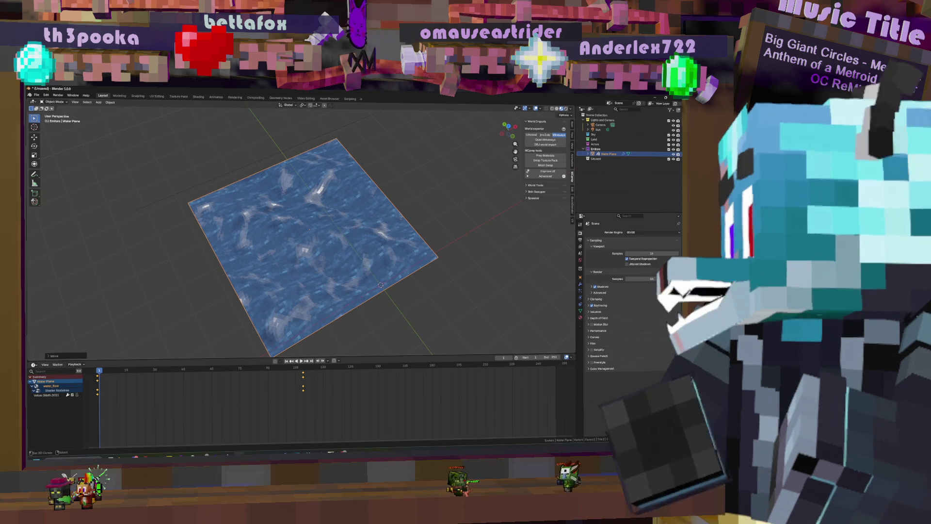
# - Close the other Blender project window, confirming the close
pyautogui.moveTo(233, 456)
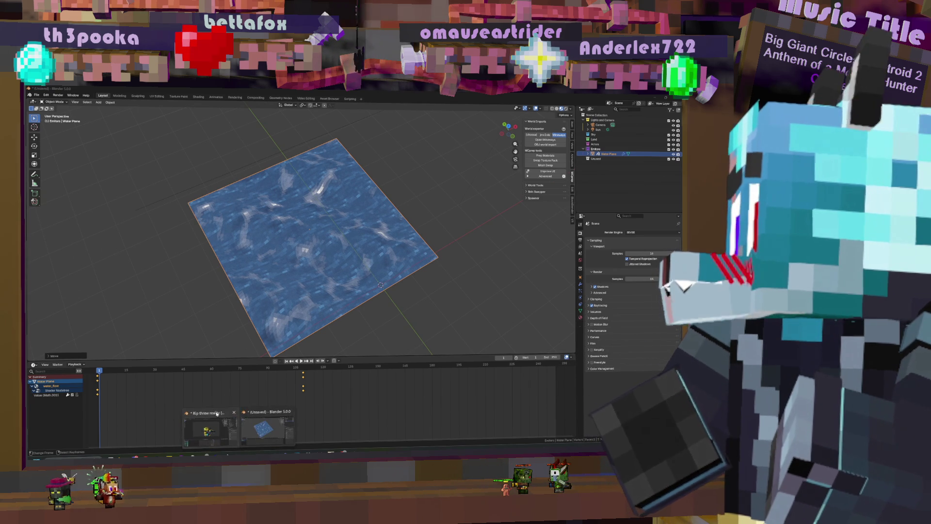
pyautogui.click(235, 413)
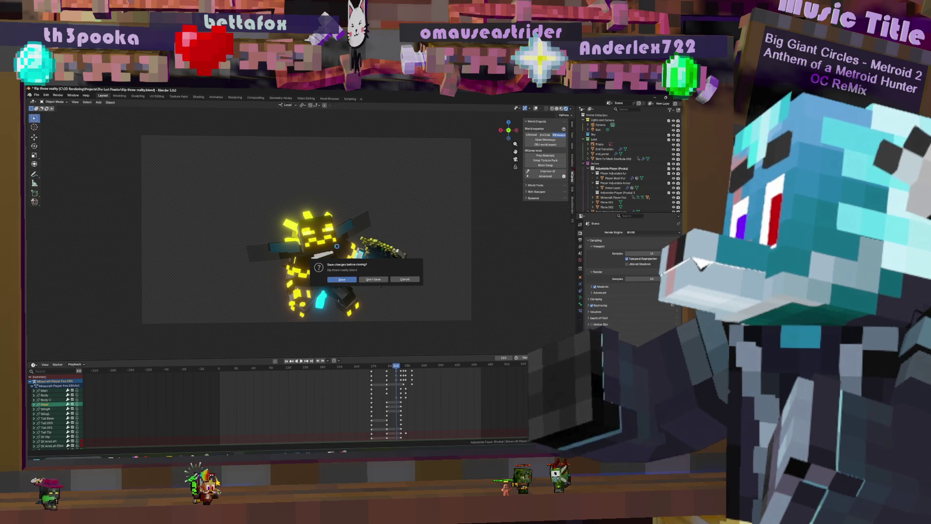
pyautogui.click(375, 280)
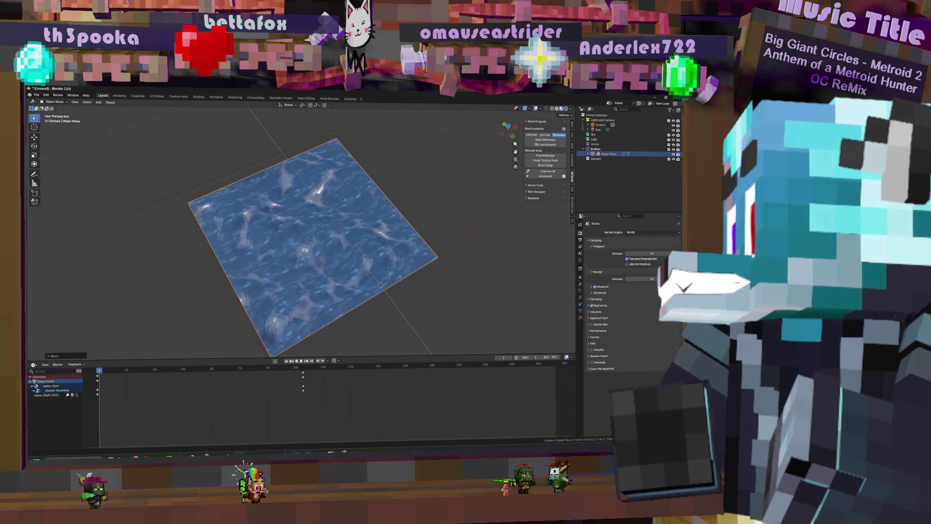
# - View the water plane in Solid viewport shading from a new angle
pyautogui.moveTo(312, 438)
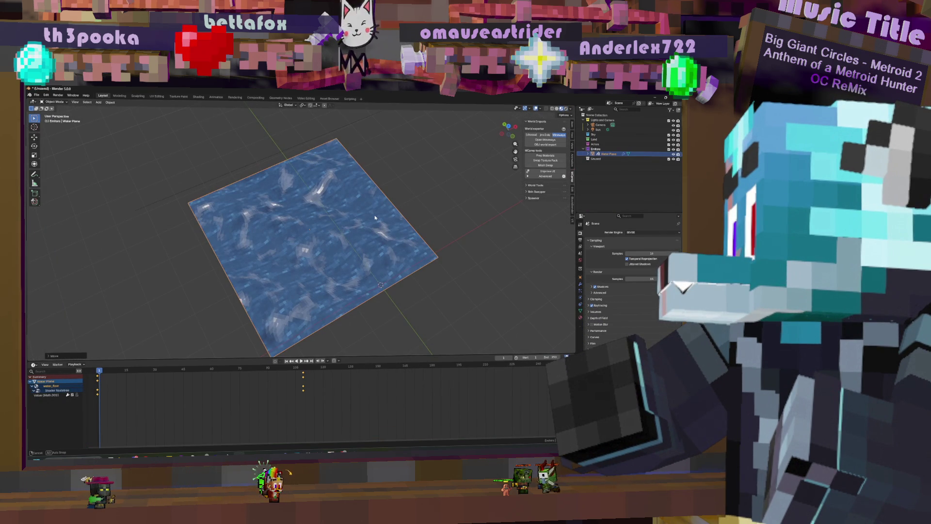
pyautogui.moveTo(375, 218); pyautogui.dragTo(375, 218, button='middle')
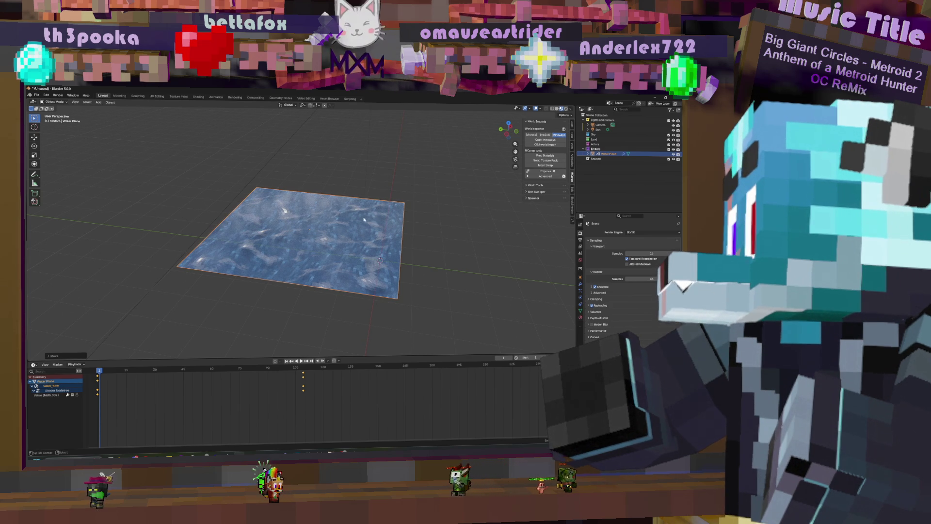
pyautogui.moveTo(364, 219); pyautogui.dragTo(360, 220, button='middle')
pyautogui.click(557, 109)
pyautogui.moveTo(195, 327)
pyautogui.mouseDown(button='middle')
pyautogui.moveTo(289, 264)
pyautogui.moveTo(252, 287)
pyautogui.mouseUp(button='middle')
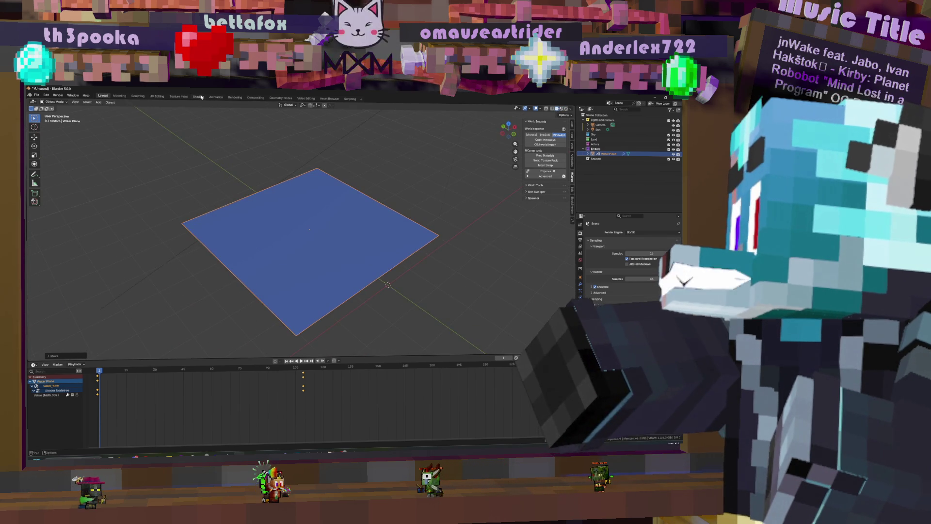
# - Play the water animation in the Shading workspace with the full water_still node tree visible
pyautogui.click(198, 96)
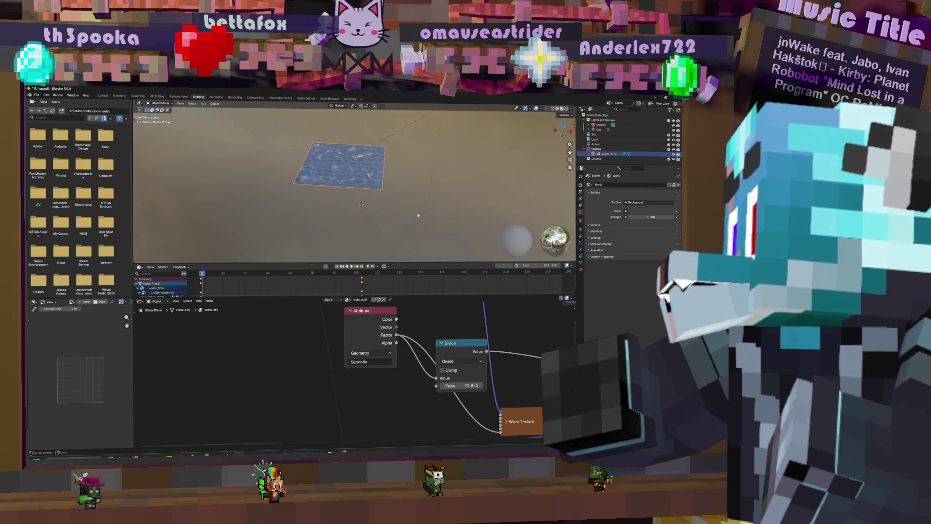
pyautogui.moveTo(417, 215); pyautogui.dragTo(420, 192, button='middle')
pyautogui.press('space')
pyautogui.scroll(3, 420, 192)
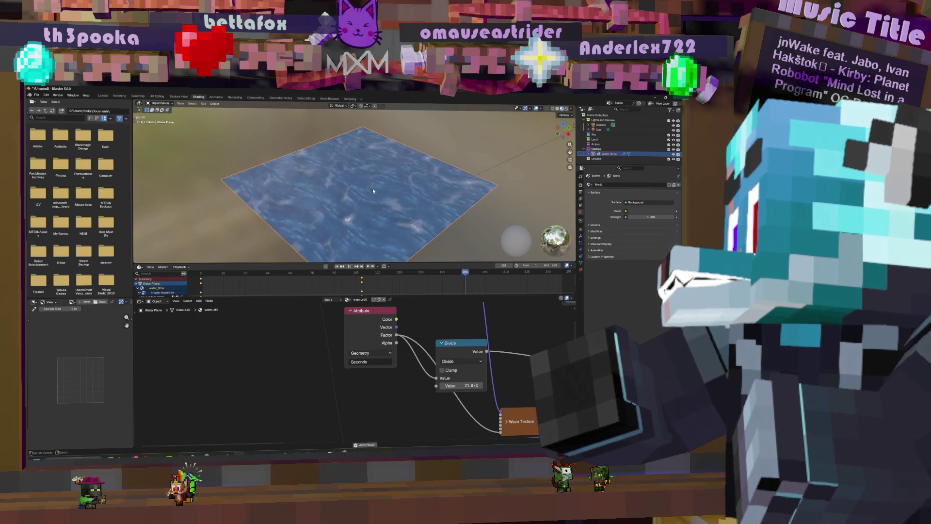
pyautogui.press('space')
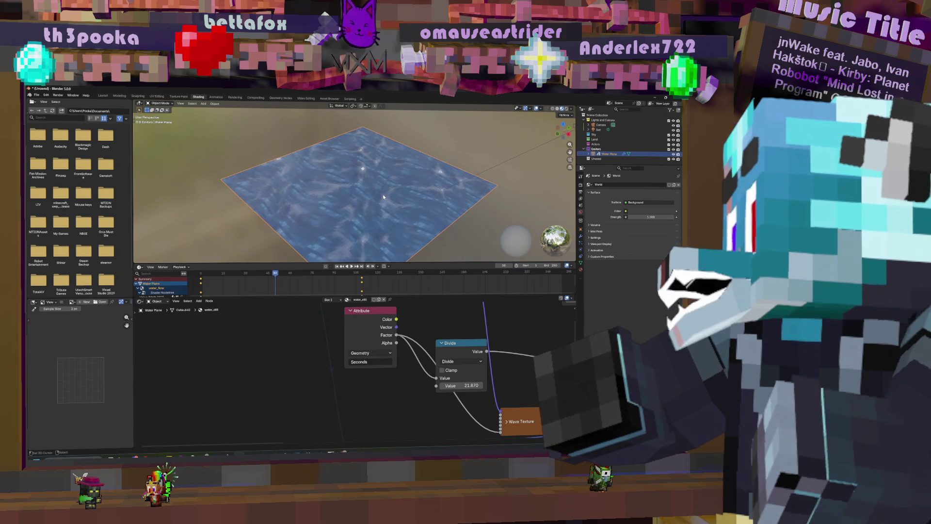
pyautogui.scroll(-5, 368, 374)
pyautogui.moveTo(376, 385)
pyautogui.mouseDown(button='middle')
pyautogui.moveTo(320, 356)
pyautogui.moveTo(354, 337)
pyautogui.mouseUp(button='middle')
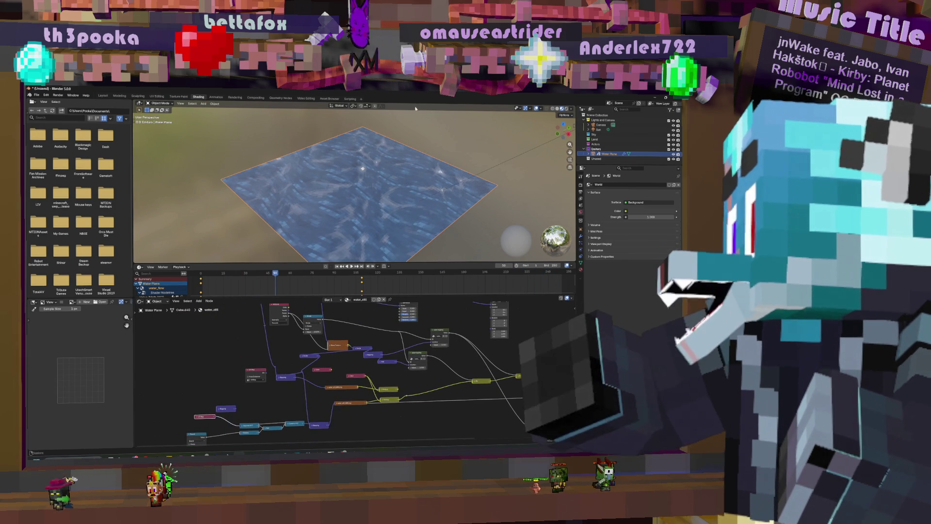
pyautogui.press('space')
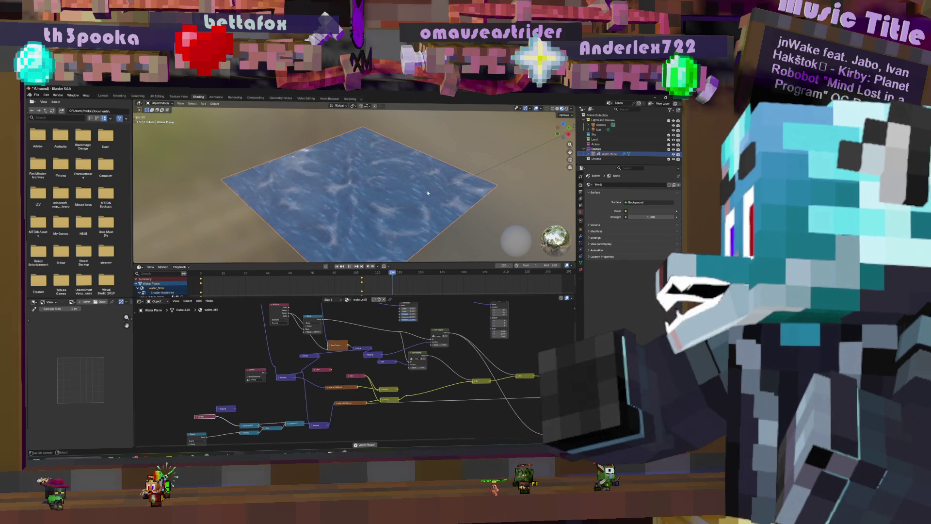
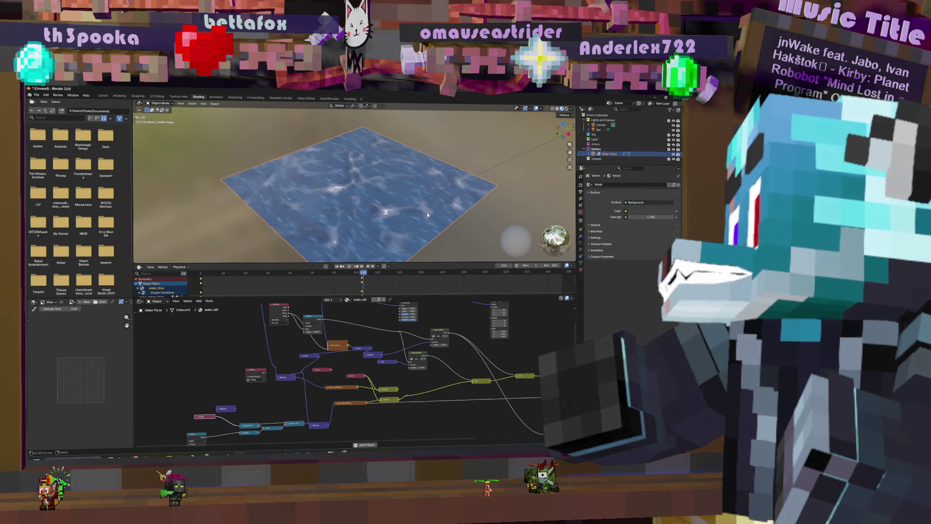
# - Stop the animation playback and frame the water shader's node tree readably
pyautogui.press('space')
pyautogui.scroll(-4, 305, 358)
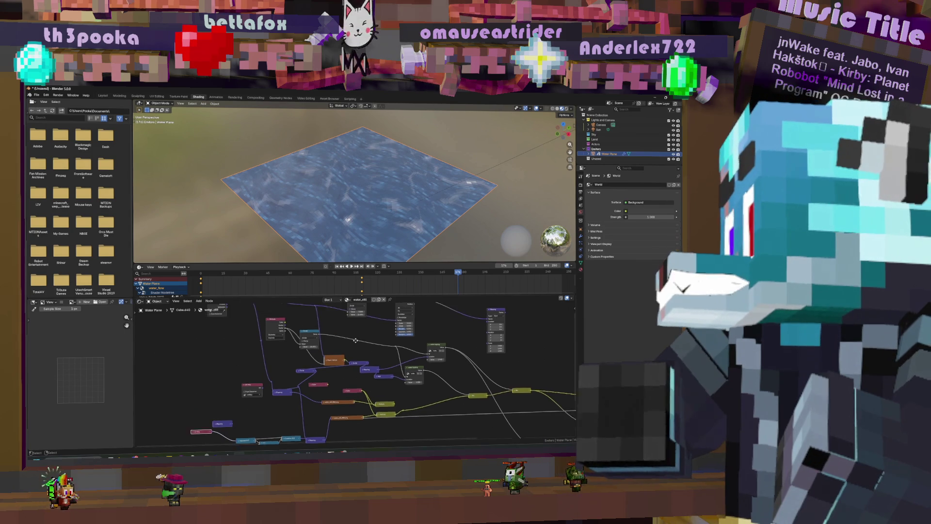
pyautogui.scroll(5, 305, 358)
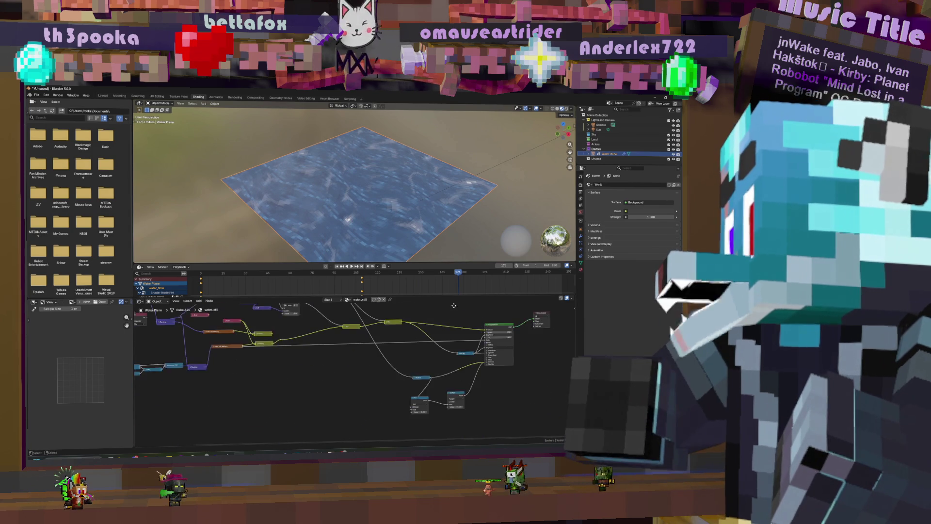
pyautogui.moveTo(407, 392); pyautogui.dragTo(482, 401, button='middle')
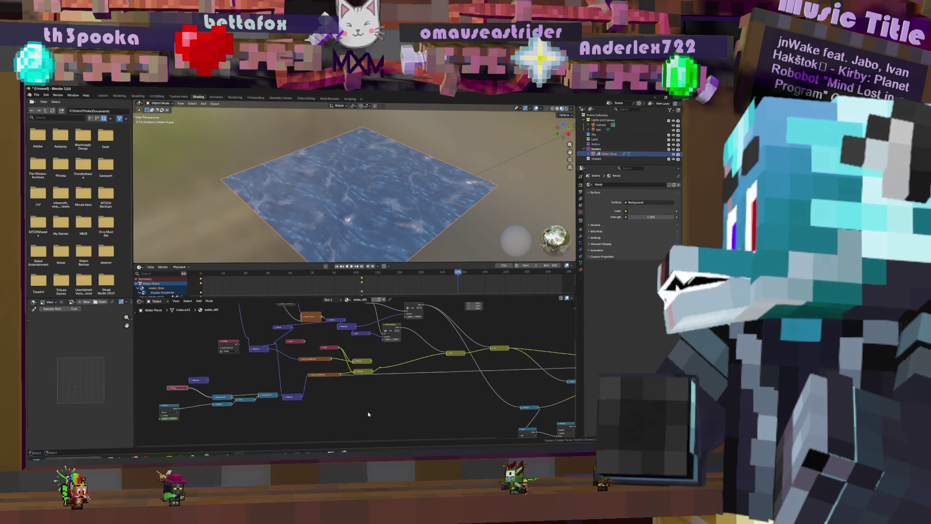
pyautogui.scroll(3, 373, 393)
pyautogui.moveTo(374, 393); pyautogui.dragTo(432, 396, button='middle')
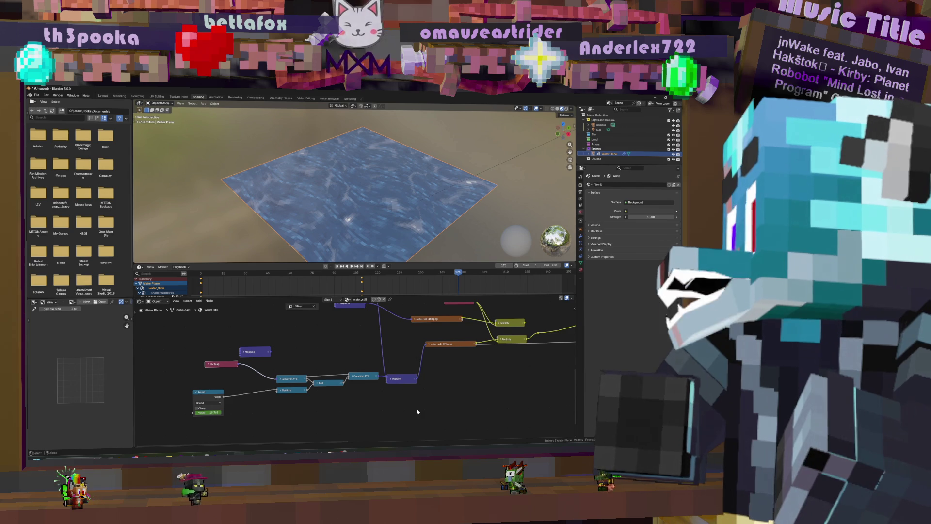
pyautogui.scroll(-5, 316, 430)
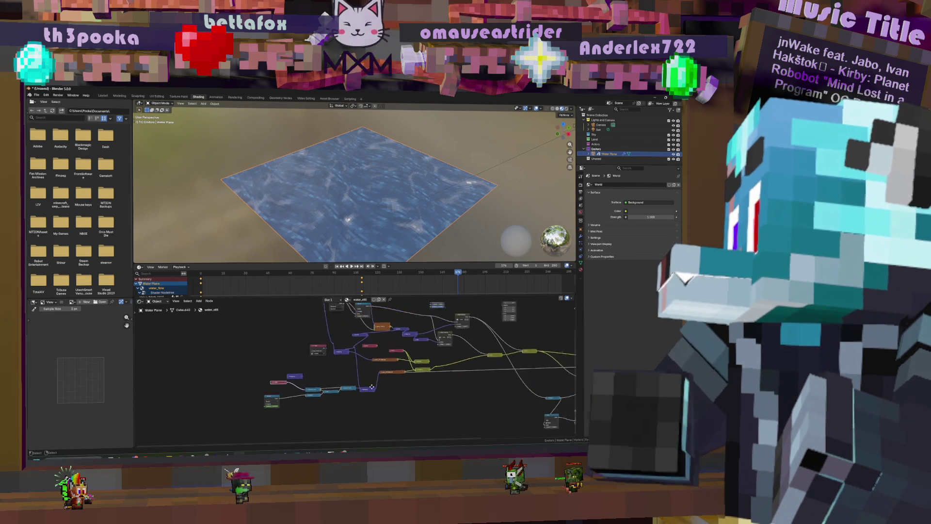
pyautogui.scroll(5, 316, 431)
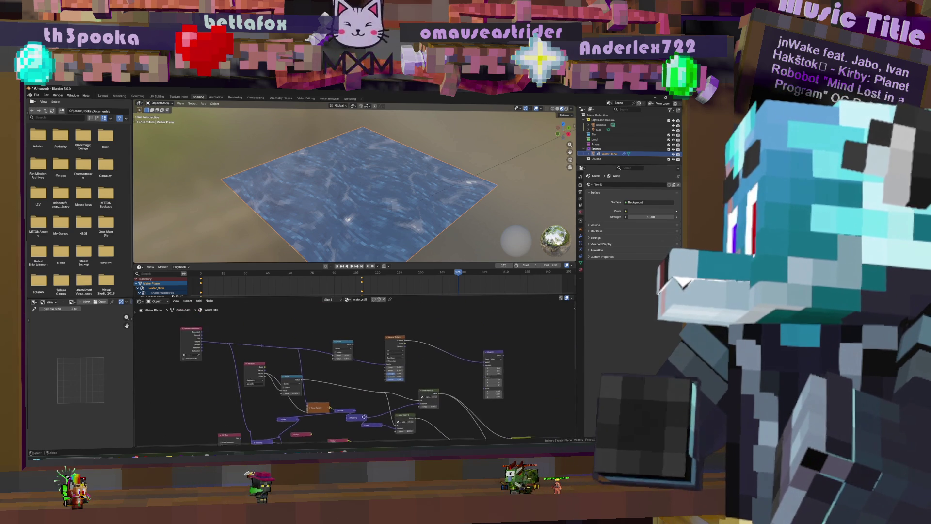
pyautogui.scroll(-3, 352, 399)
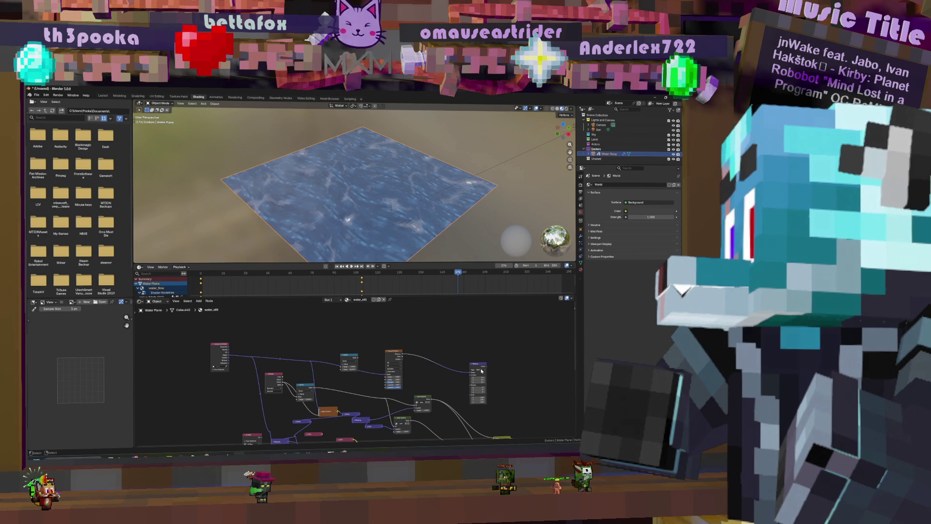
# - Move the Mapping node up-left and the Round node up-right, raising another node higher
pyautogui.moveTo(481, 371); pyautogui.dragTo(470, 329)
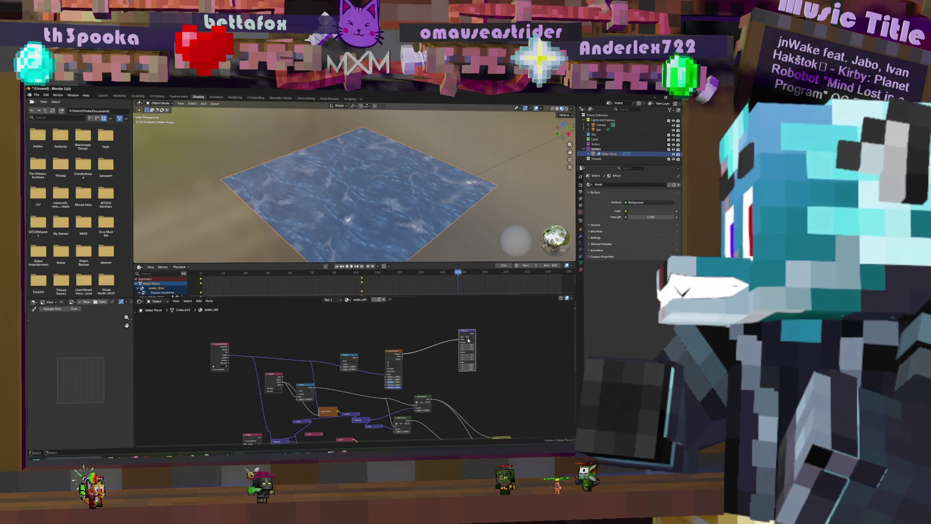
pyautogui.moveTo(345, 436); pyautogui.dragTo(375, 386, button='middle')
pyautogui.scroll(3, 277, 373)
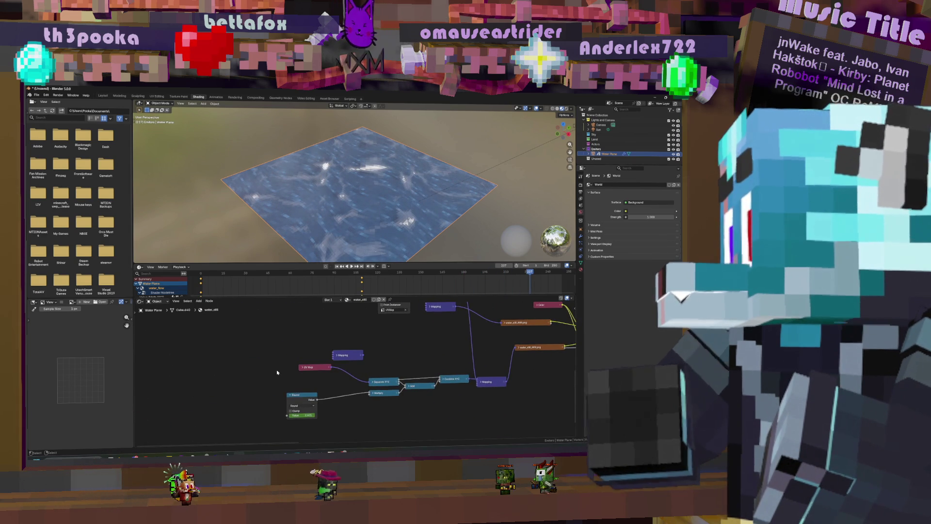
pyautogui.moveTo(300, 396); pyautogui.dragTo(317, 379)
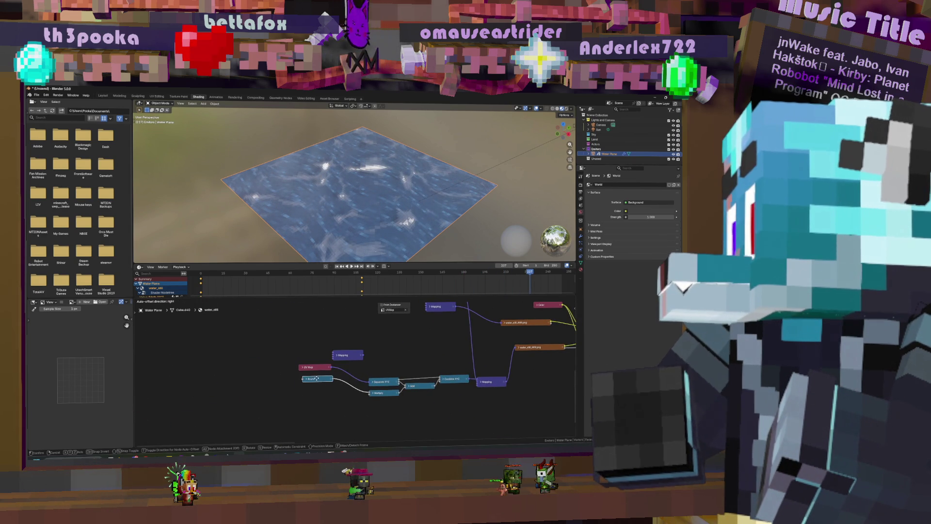
pyautogui.scroll(-3, 493, 375)
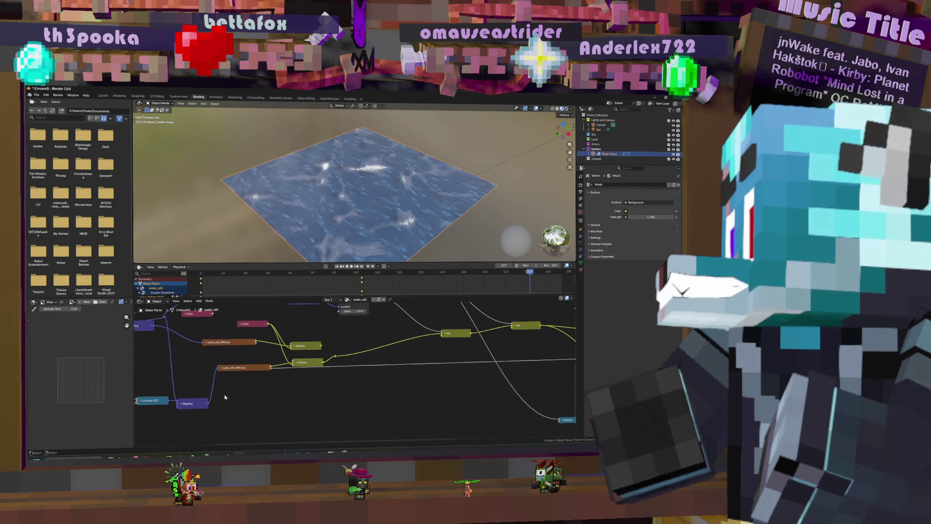
pyautogui.moveTo(493, 375); pyautogui.dragTo(314, 408, button='middle')
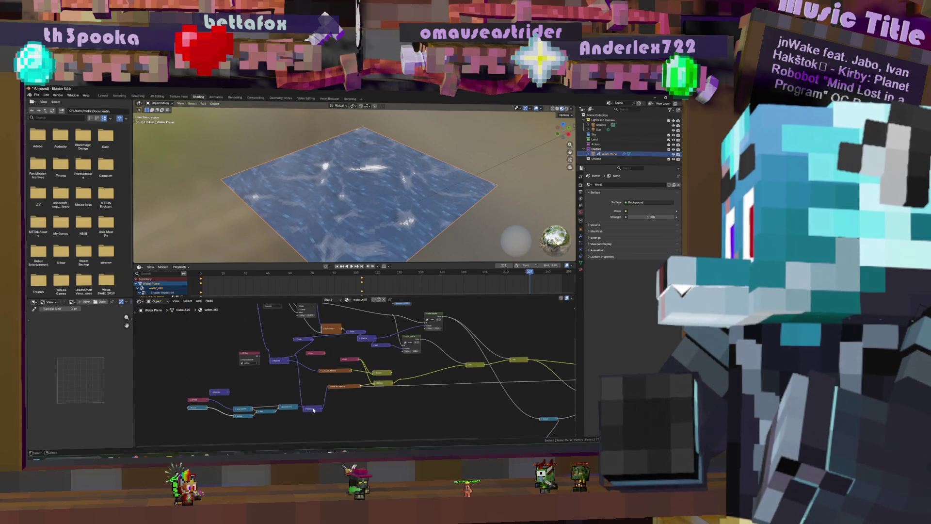
pyautogui.moveTo(313, 410); pyautogui.dragTo(313, 388)
# - Start linking the water_still texture output toward the Principled BSDF
pyautogui.scroll(-1, 303, 387)
pyautogui.moveTo(303, 390); pyautogui.dragTo(299, 409, button='middle')
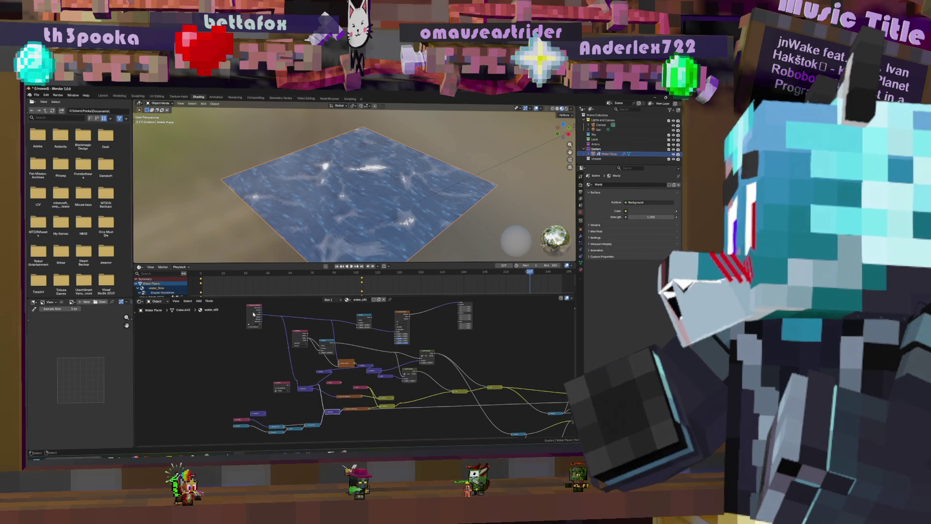
pyautogui.scroll(3, 332, 412)
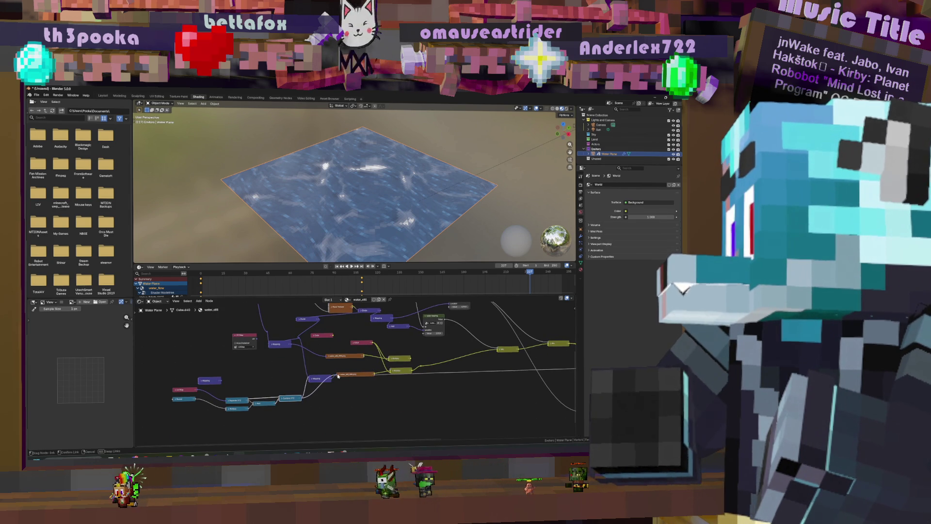
pyautogui.moveTo(383, 381); pyautogui.dragTo(258, 386, button='middle')
pyautogui.moveTo(249, 378)
pyautogui.mouseDown()
pyautogui.moveTo(548, 376)
pyautogui.moveTo(554, 358)
pyautogui.mouseUp()
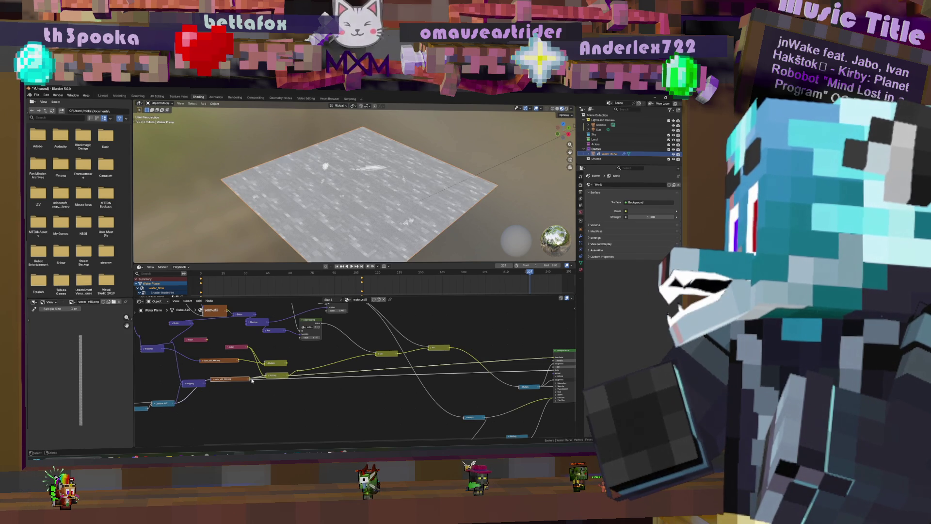
# - Connect water_still into the Principled BSDF, expand the collapsed Multiply node, and frame the whole tree
pyautogui.moveTo(554, 331); pyautogui.dragTo(554, 364)
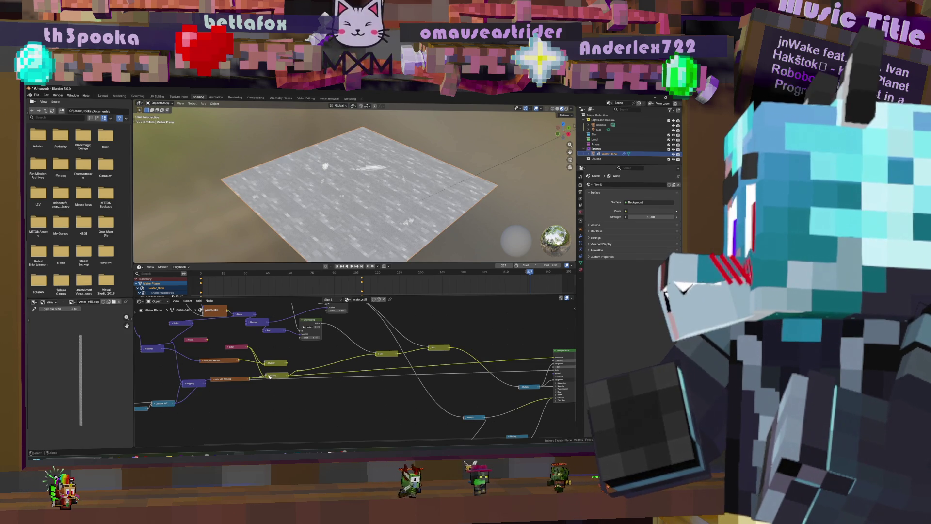
pyautogui.moveTo(277, 377); pyautogui.dragTo(348, 374, button='middle')
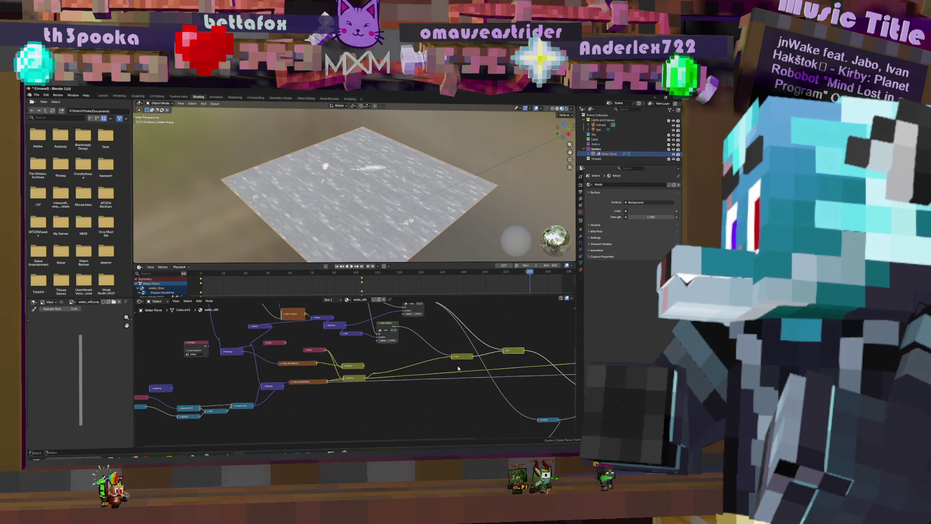
pyautogui.moveTo(369, 383); pyautogui.dragTo(401, 377, button='middle')
pyautogui.click(377, 372)
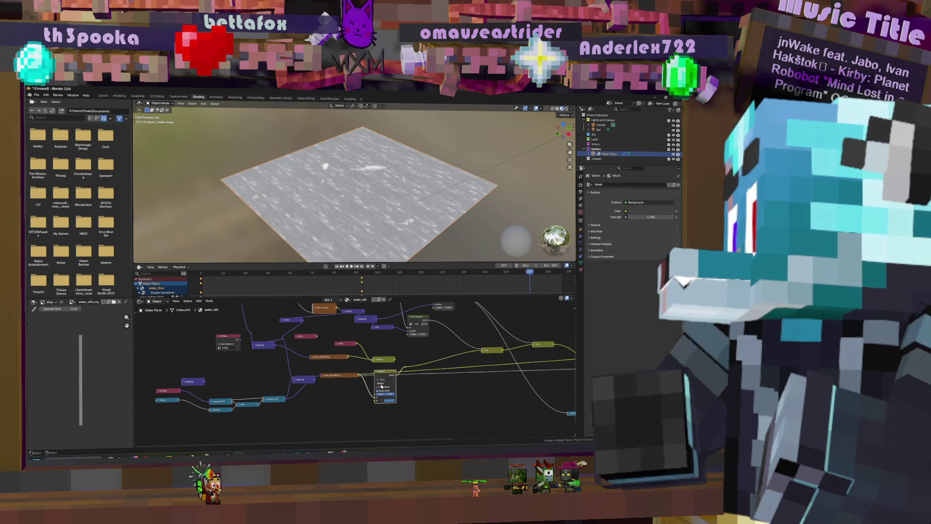
pyautogui.moveTo(387, 377); pyautogui.dragTo(282, 394, button='middle')
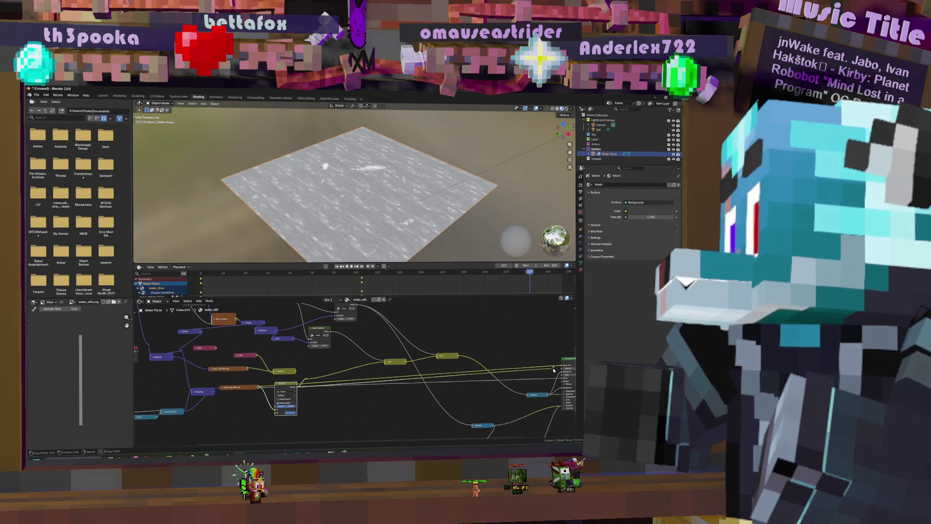
pyautogui.press('Home')
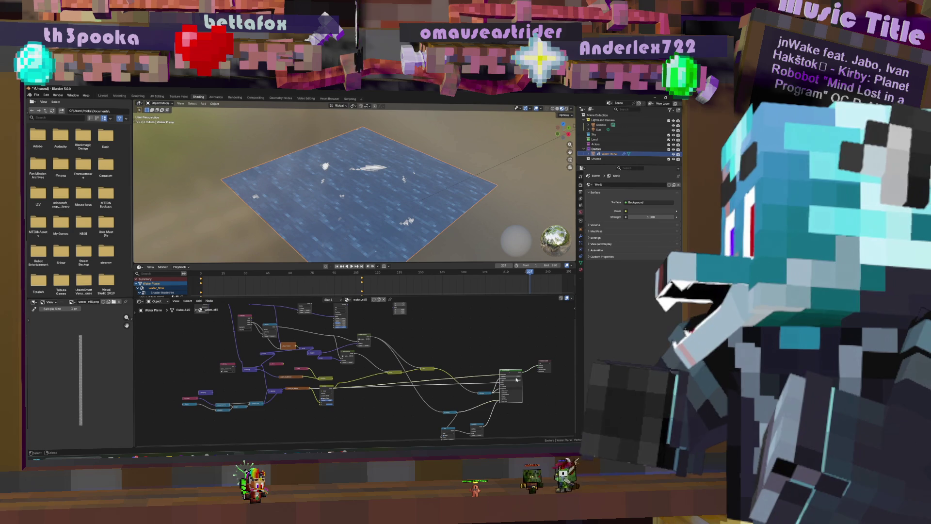
# - Box-select the group of unneeded nodes and delete them
pyautogui.moveTo(509, 429); pyautogui.dragTo(521, 397, button='middle')
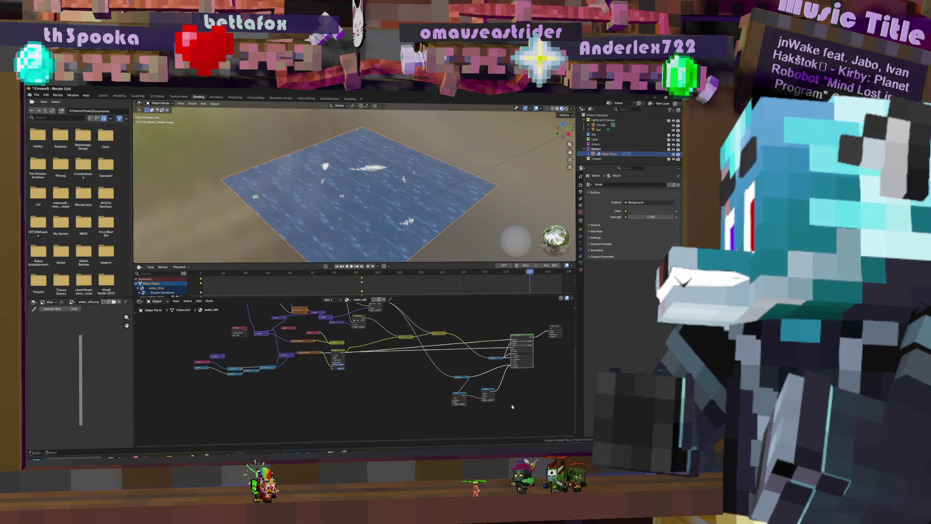
pyautogui.moveTo(510, 410); pyautogui.dragTo(428, 359)
pyautogui.moveTo(438, 324); pyautogui.dragTo(494, 362, button='middle')
pyautogui.moveTo(504, 374)
pyautogui.mouseDown()
pyautogui.moveTo(293, 310)
pyautogui.moveTo(279, 302)
pyautogui.moveTo(293, 302)
pyautogui.moveTo(293, 262)
pyautogui.mouseUp()
pyautogui.press('x')
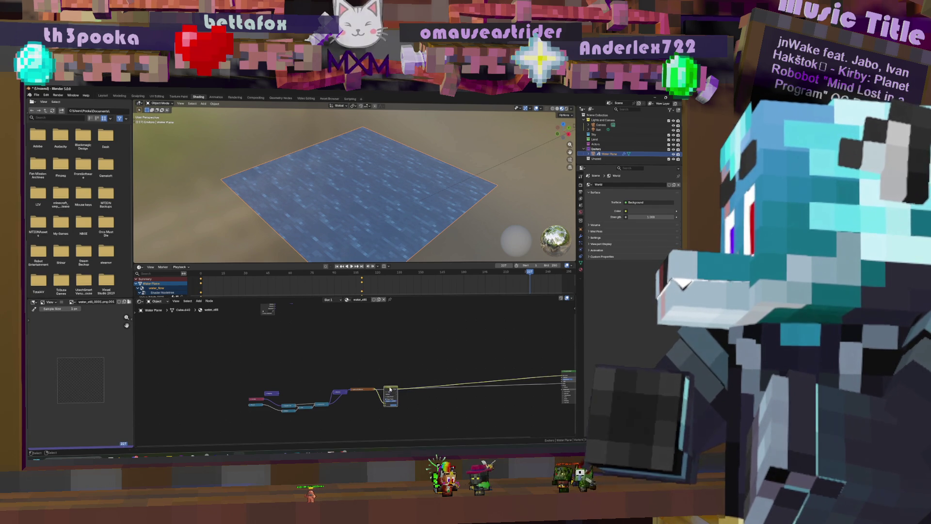
# - Move the remaining node up-right and dissolve the small leftover node, keeping its links joined
pyautogui.moveTo(389, 388); pyautogui.dragTo(439, 365)
pyautogui.scroll(3, 329, 374)
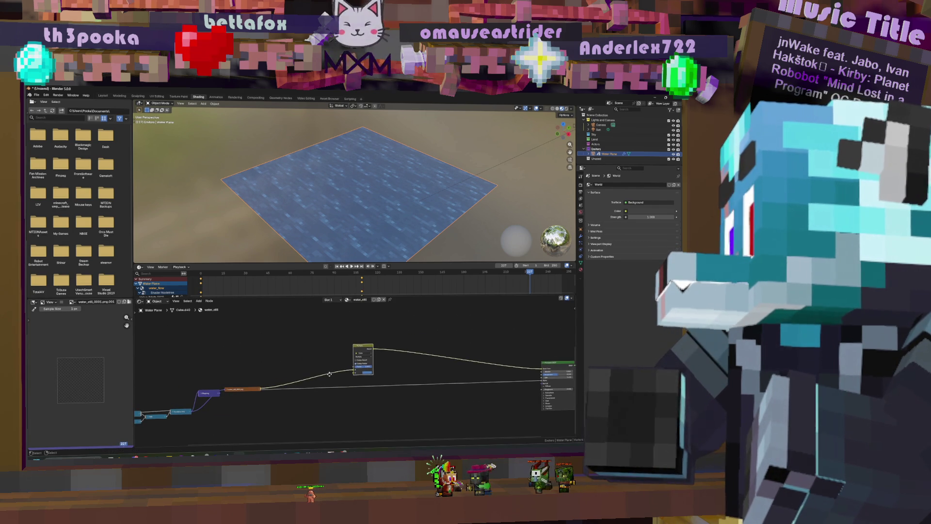
pyautogui.moveTo(307, 368); pyautogui.dragTo(346, 390, button='middle')
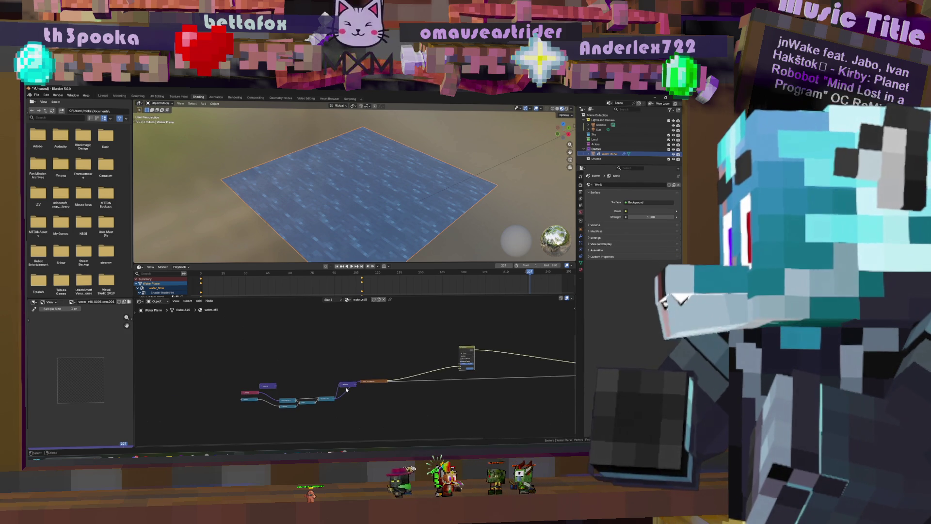
pyautogui.moveTo(334, 373); pyautogui.dragTo(345, 385)
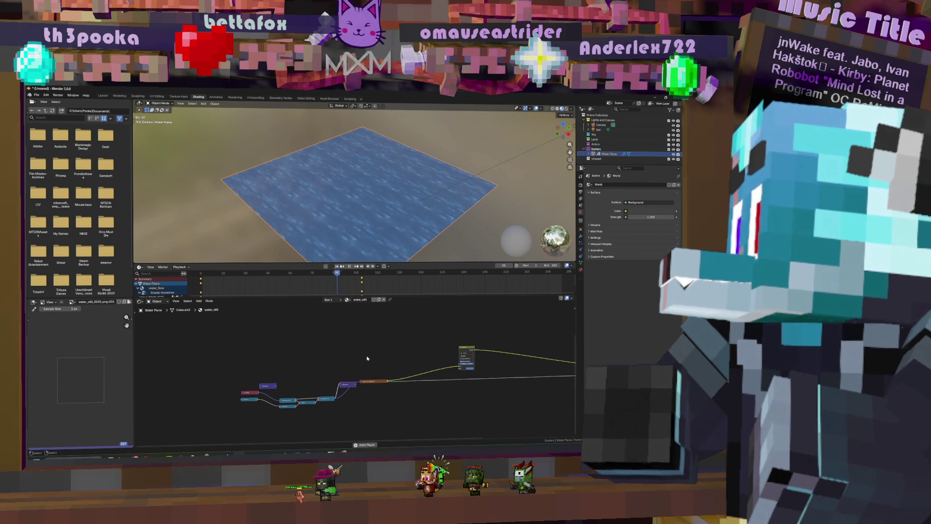
pyautogui.hotkey('ctrl', 'x')
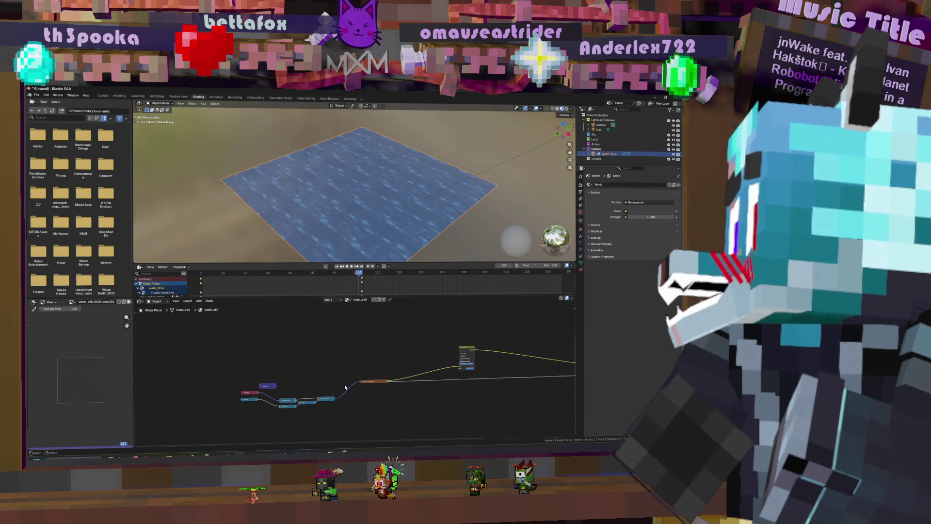
# - Show the Water Plane's GeometryNodes modifier with its Seconds and Frame inputs
pyautogui.click(580, 236)
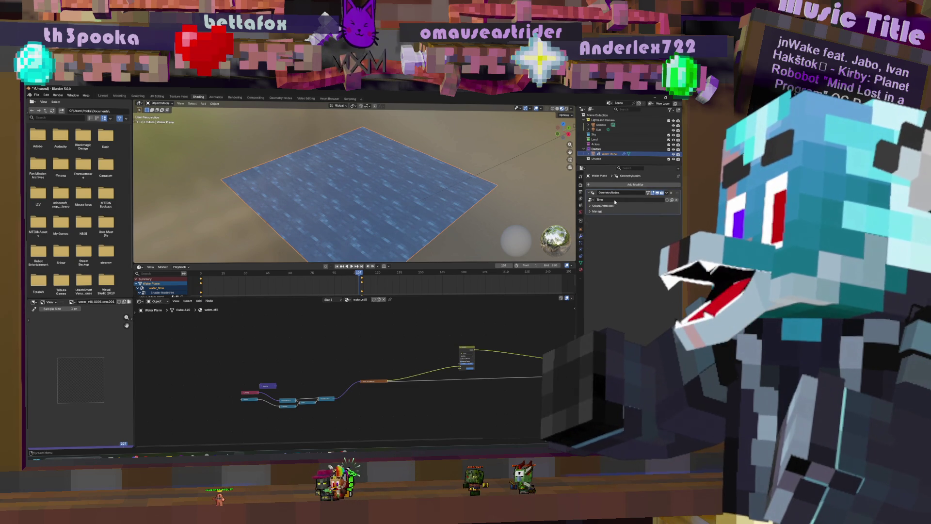
pyautogui.scroll(3, 385, 354)
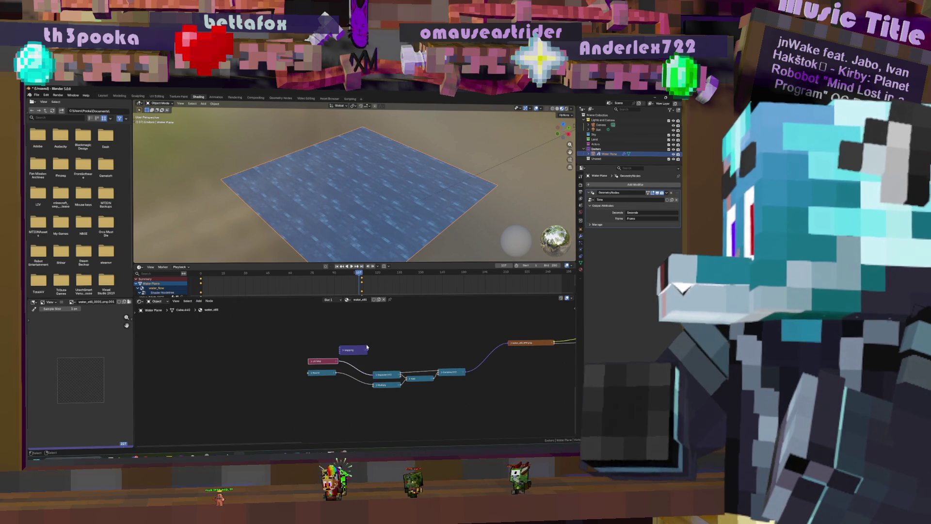
pyautogui.click(408, 336)
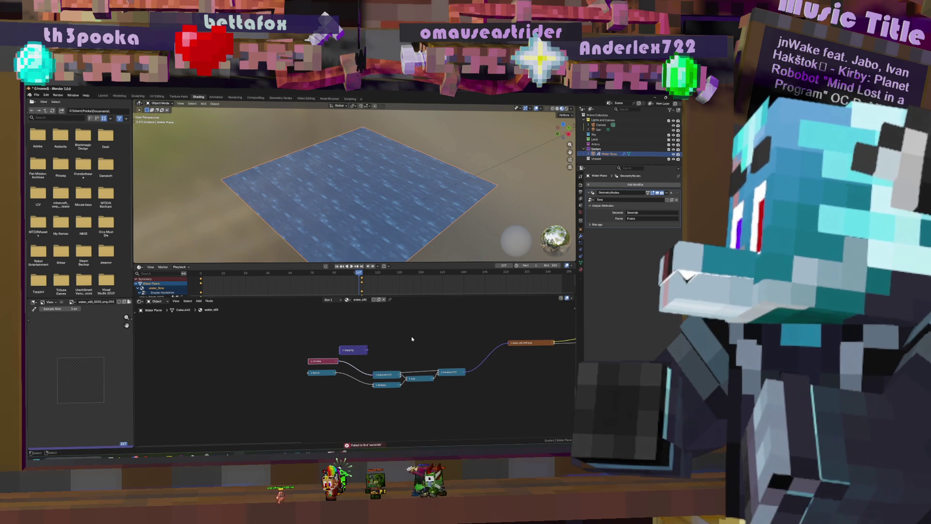
# - Add an Attribute node to the shader tree from the node search
pyautogui.hotkey('shift', 'a')
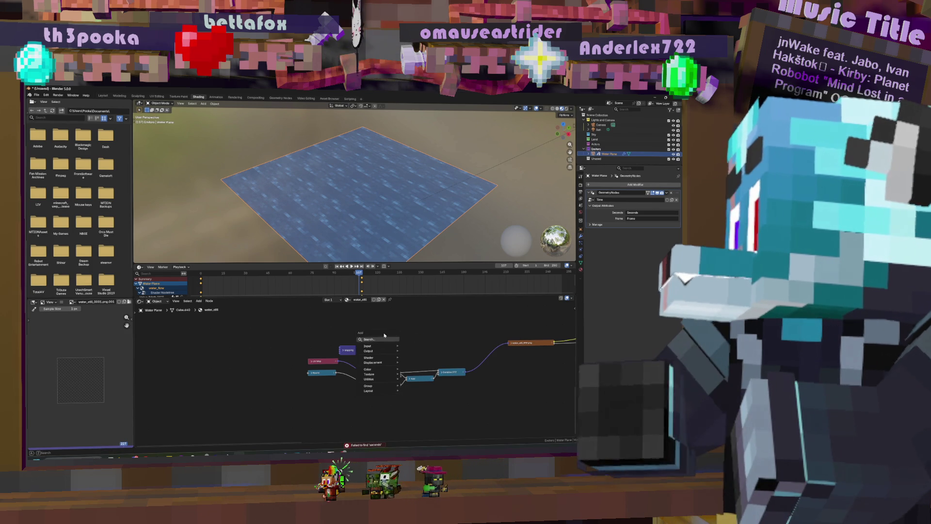
pyautogui.click(384, 338)
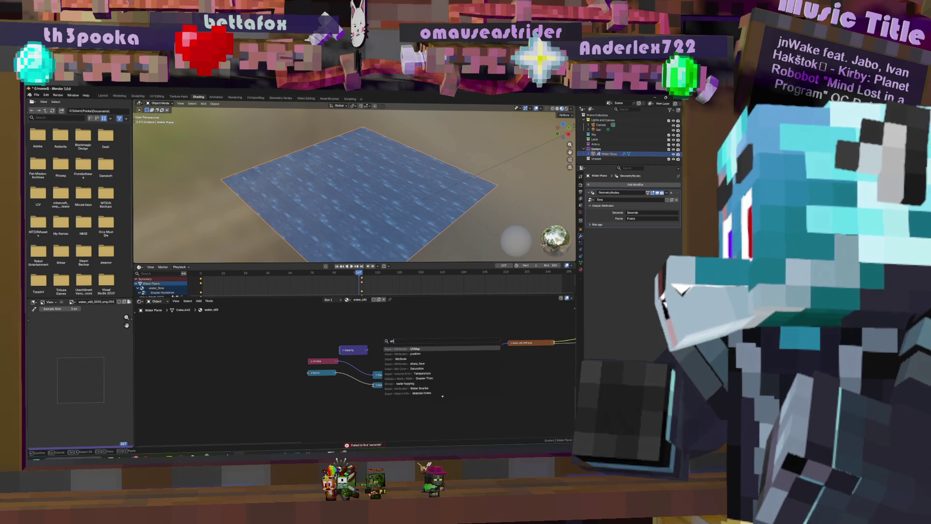
pyautogui.press('Down')
pyautogui.press('Return')
pyautogui.click(299, 418)
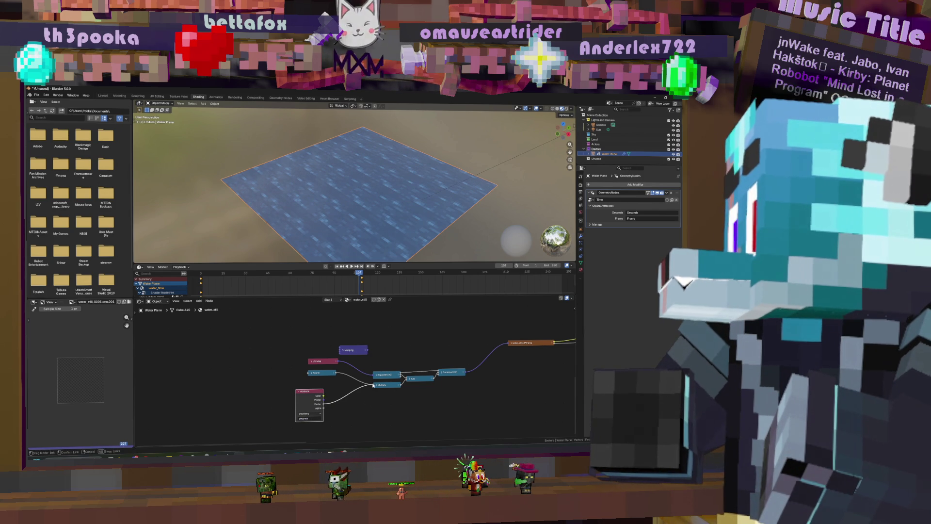
# - Duplicate the Round node and wire the Attribute Factor through the copy into Multiply
pyautogui.moveTo(307, 373); pyautogui.dragTo(321, 387)
pyautogui.hotkey('shift', 'd')
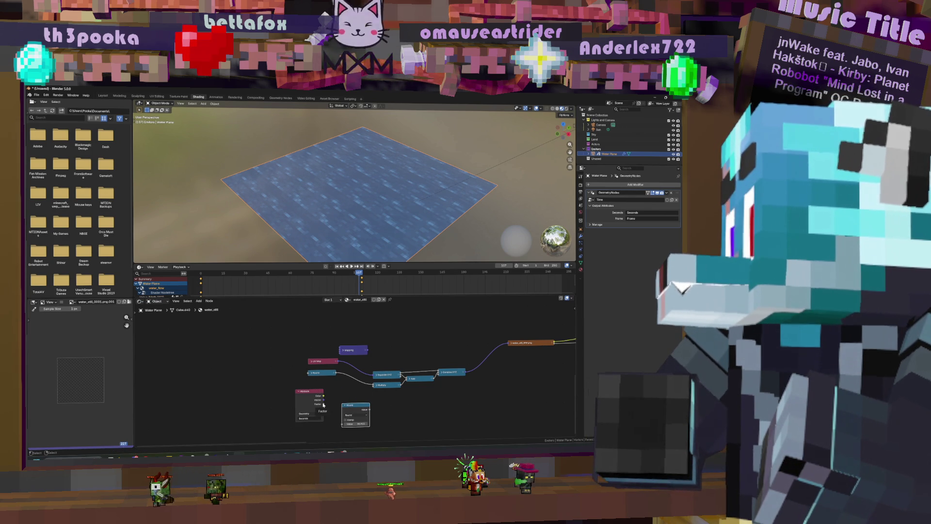
pyautogui.moveTo(324, 405); pyautogui.dragTo(335, 420)
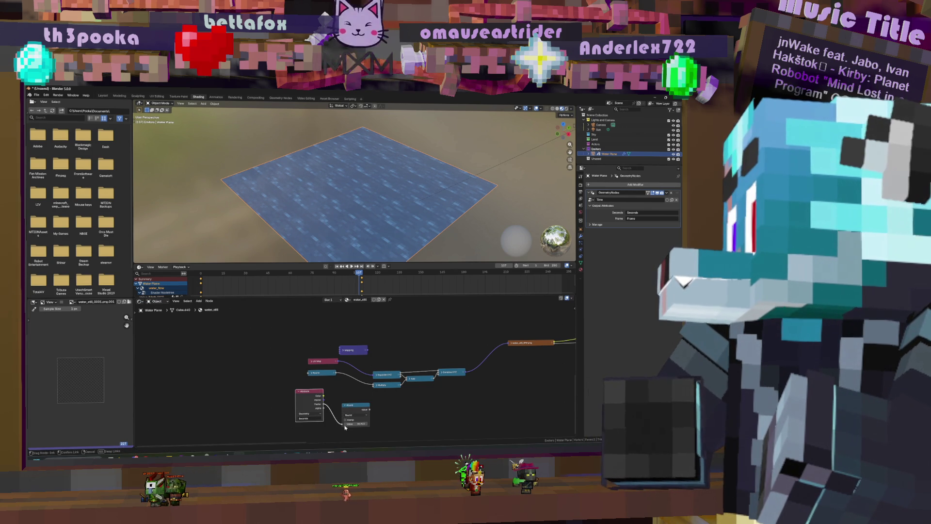
pyautogui.moveTo(370, 411)
pyautogui.mouseDown()
pyautogui.moveTo(373, 384)
pyautogui.moveTo(345, 393)
pyautogui.moveTo(356, 394)
pyautogui.mouseUp()
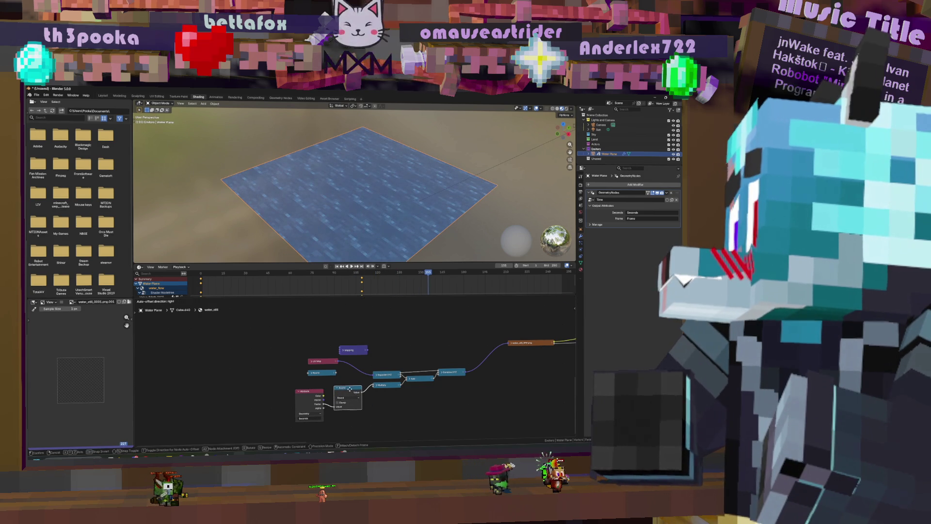
# - Confirm the Attribute node's Seconds name and play the animation
pyautogui.click(315, 418)
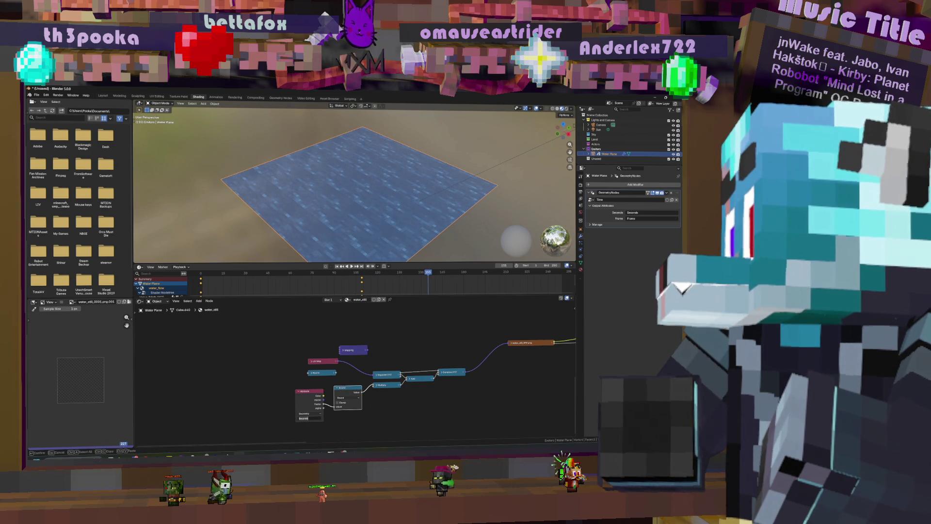
pyautogui.press('Return')
pyautogui.press('space')
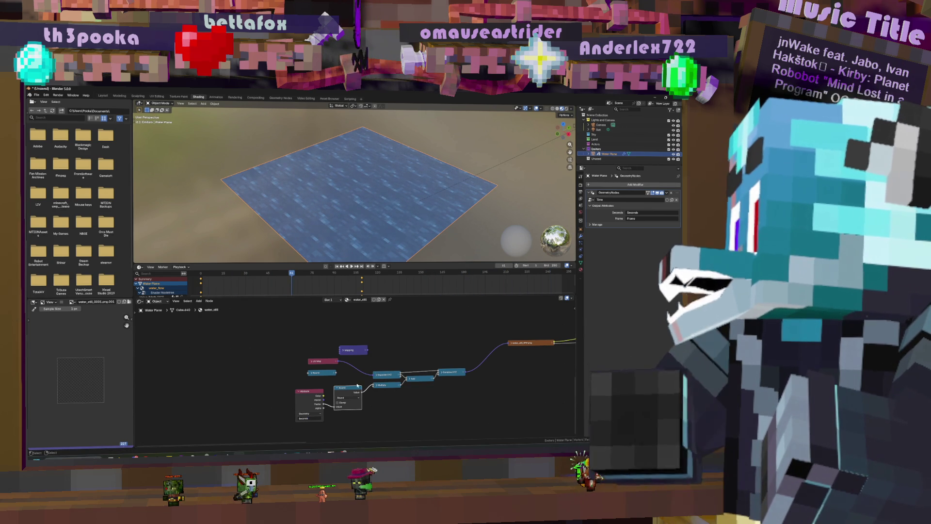
# - Insert a Multiply copy on the Attribute-to-Round link with its value about 19.4
pyautogui.click(377, 385)
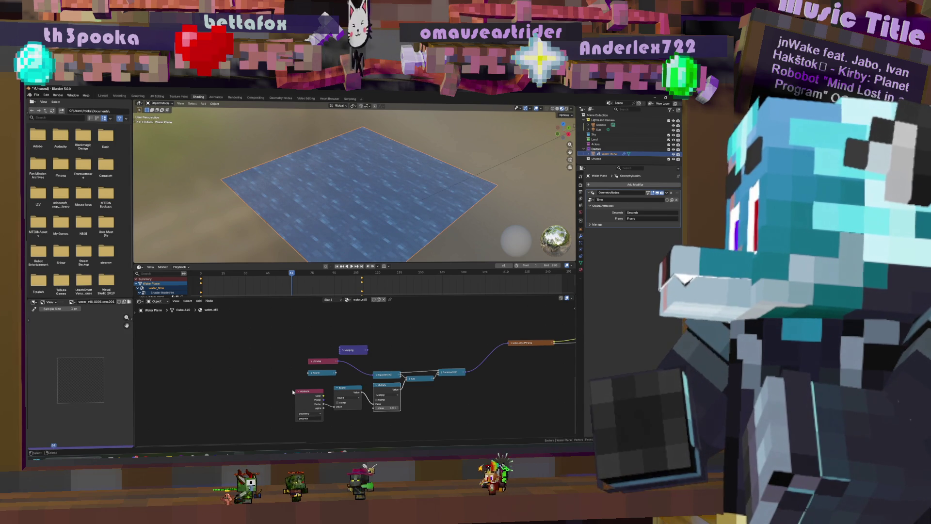
pyautogui.moveTo(293, 392); pyautogui.dragTo(247, 398)
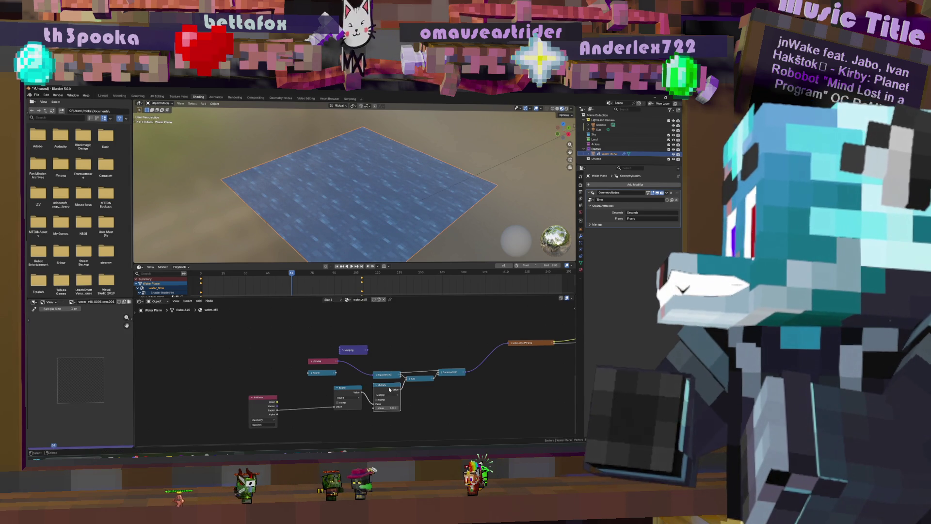
pyautogui.hotkey('shift', 'd')
pyautogui.click(318, 420)
pyautogui.moveTo(318, 420); pyautogui.dragTo(341, 422)
pyautogui.press('space')
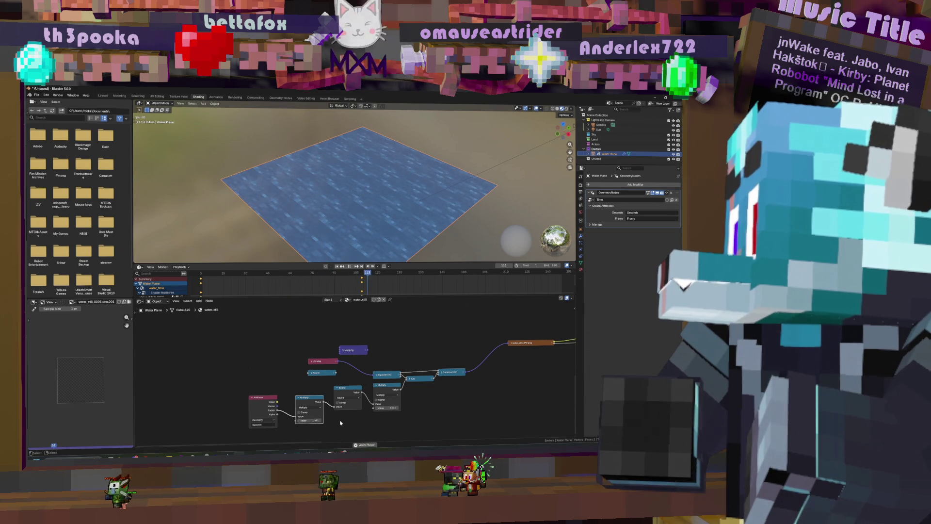
pyautogui.press('space')
pyautogui.moveTo(313, 420)
pyautogui.mouseDown()
pyautogui.moveTo(340, 420)
pyautogui.moveTo(310, 425)
pyautogui.mouseUp()
pyautogui.press('space')
pyautogui.press('space')
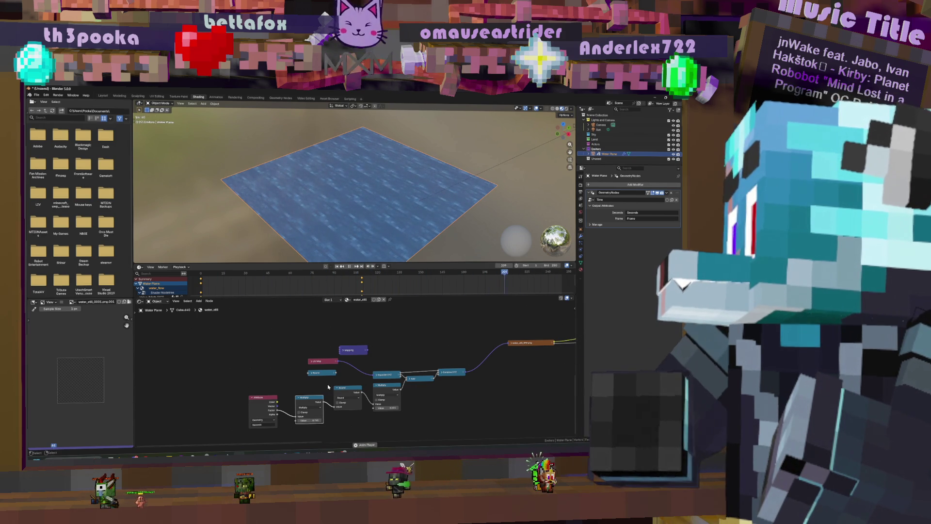
pyautogui.scroll(5, 424, 201)
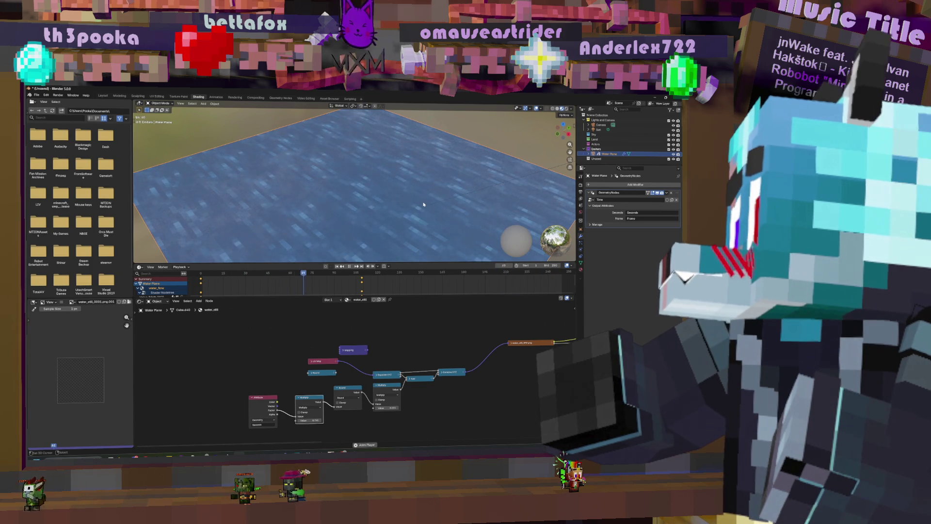
pyautogui.press('space')
# - Delete the extra Round node and reframe the whole node tree
pyautogui.moveTo(392, 377)
pyautogui.mouseDown(button='middle')
pyautogui.moveTo(354, 355)
pyautogui.moveTo(367, 350)
pyautogui.mouseUp(button='middle')
pyautogui.press('x')
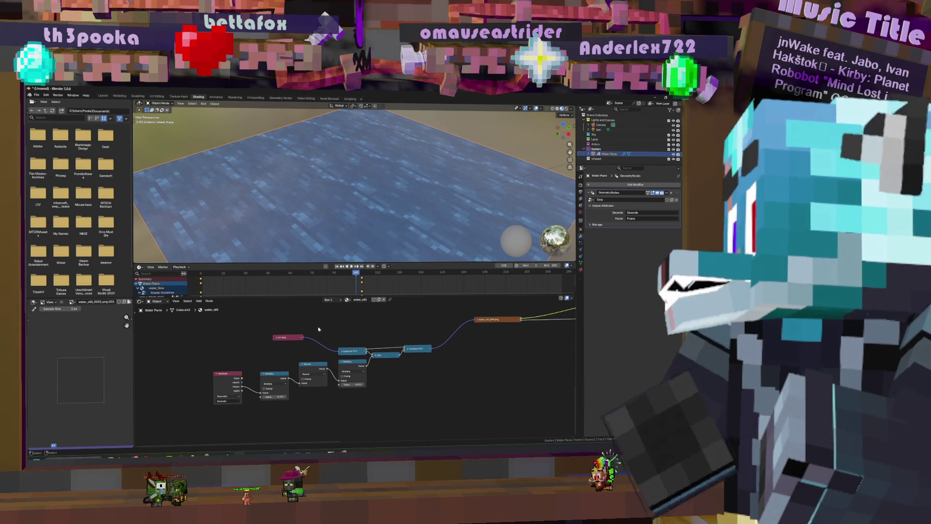
pyautogui.scroll(-5, 335, 359)
pyautogui.keyDown('shift'); pyautogui.moveTo(339, 369); pyautogui.dragTo(356, 396, button='middle'); pyautogui.keyUp('shift')
pyautogui.moveTo(259, 315); pyautogui.dragTo(323, 357)
pyautogui.moveTo(448, 407); pyautogui.dragTo(359, 375, button='middle')
pyautogui.scroll(4, 359, 375)
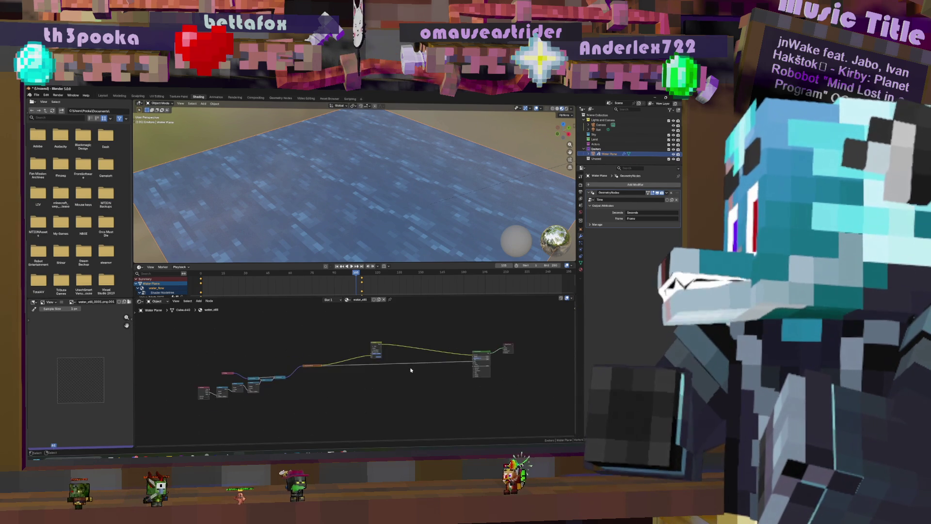
pyautogui.moveTo(194, 412); pyautogui.dragTo(298, 409, button='middle')
pyautogui.scroll(-4, 400, 384)
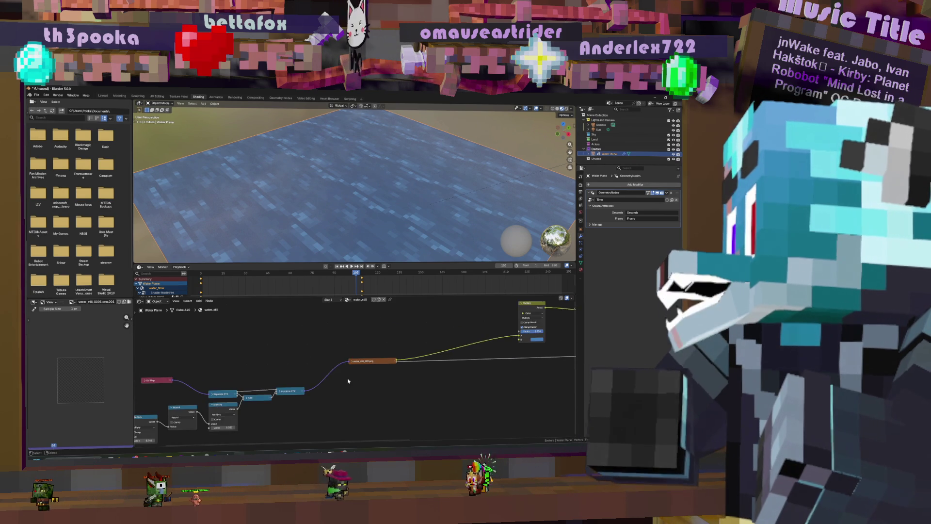
pyautogui.scroll(2, 361, 369)
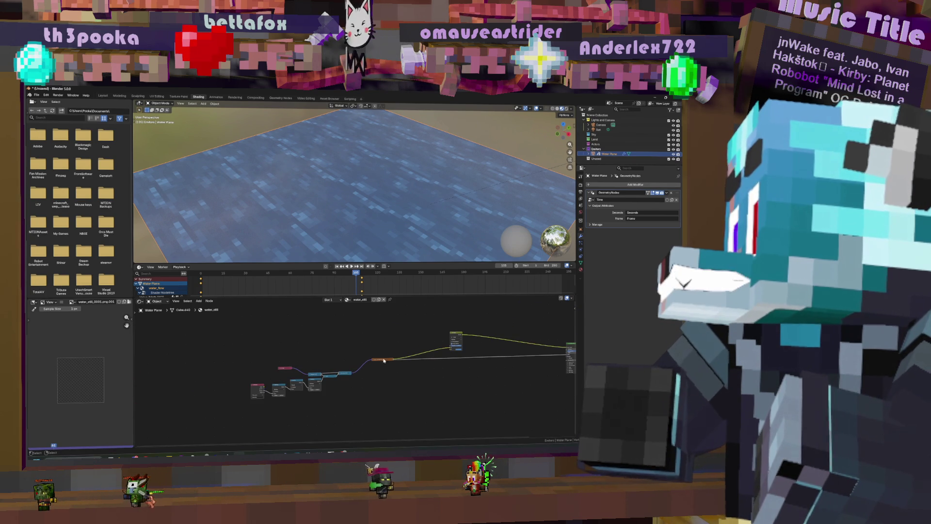
pyautogui.scroll(2, 361, 369)
# - Move the two red nodes and the blue node up together into a tidier row
pyautogui.moveTo(265, 367); pyautogui.dragTo(236, 337)
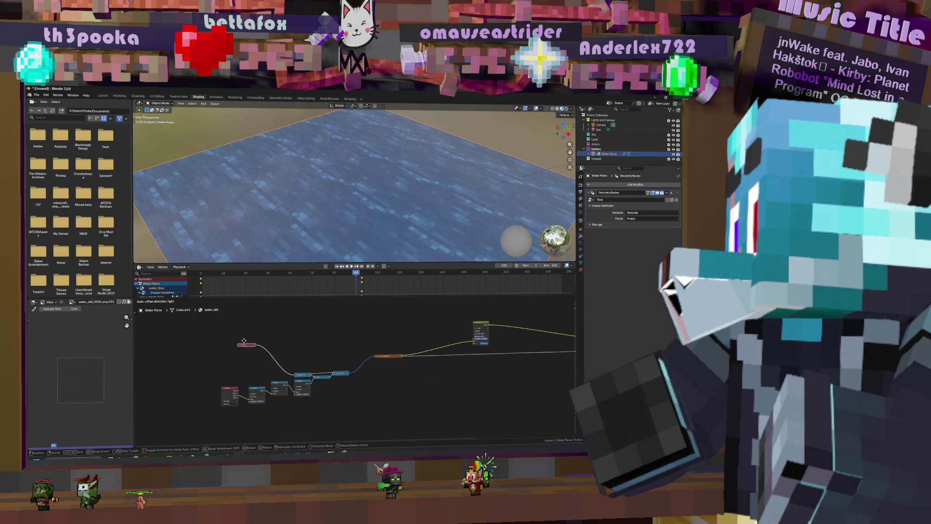
pyautogui.moveTo(231, 391); pyautogui.dragTo(236, 341)
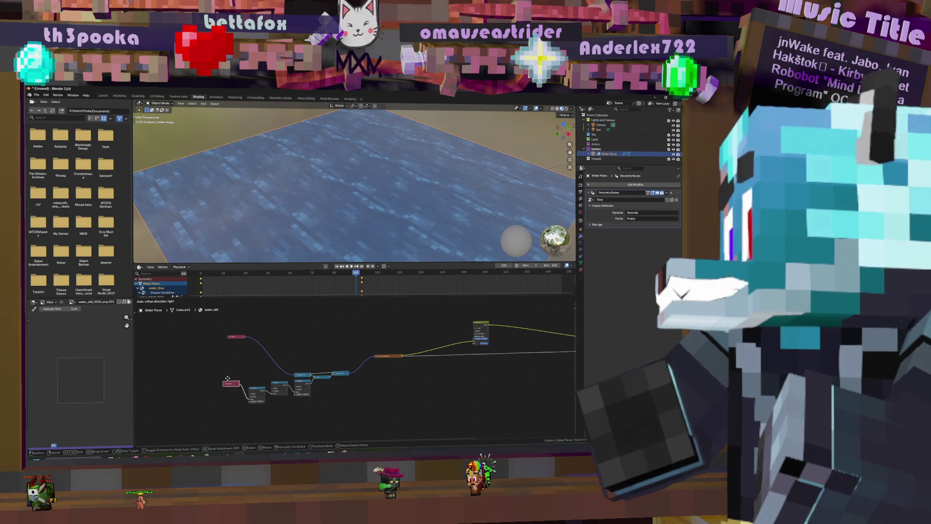
pyautogui.moveTo(257, 391)
pyautogui.mouseDown()
pyautogui.moveTo(251, 349)
pyautogui.moveTo(276, 331)
pyautogui.mouseUp()
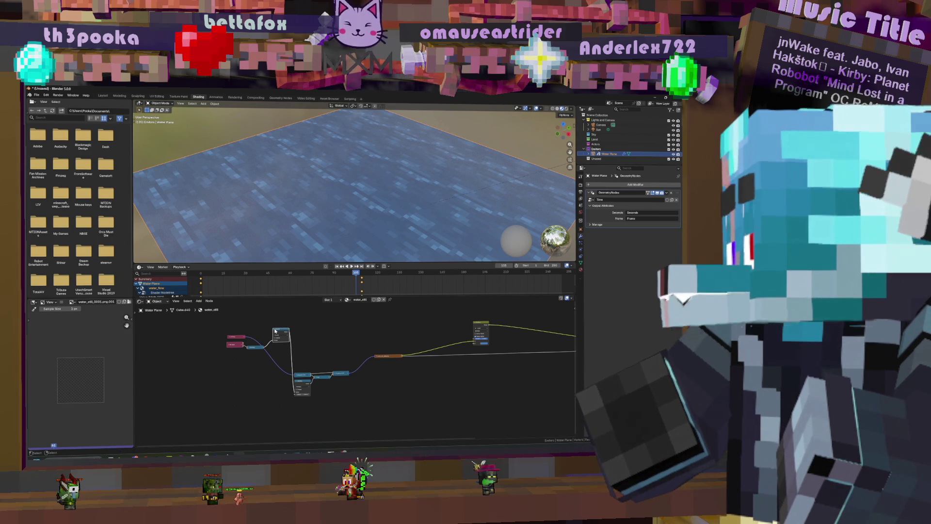
# - Collapse a node and gather Separate XYZ, Multiply, Add, Combine XYZ and water_still beside Round
pyautogui.press('h')
pyautogui.scroll(3, 293, 344)
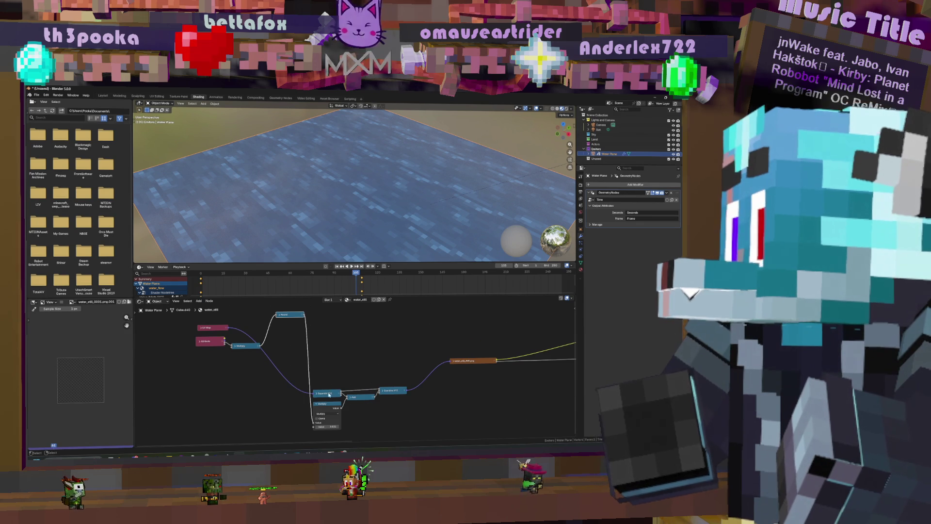
pyautogui.moveTo(328, 394); pyautogui.dragTo(293, 308)
pyautogui.moveTo(321, 394); pyautogui.dragTo(321, 418, button='middle')
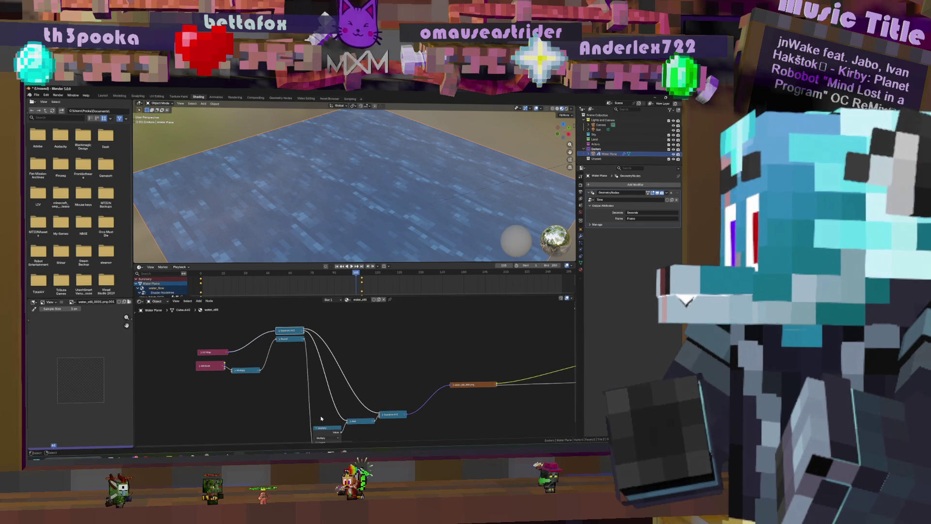
pyautogui.moveTo(321, 432)
pyautogui.mouseDown()
pyautogui.moveTo(310, 354)
pyautogui.moveTo(284, 347)
pyautogui.mouseUp()
pyautogui.moveTo(307, 374); pyautogui.dragTo(304, 367, button='middle')
pyautogui.moveTo(357, 414); pyautogui.dragTo(321, 340)
pyautogui.moveTo(387, 413)
pyautogui.mouseDown()
pyautogui.moveTo(306, 335)
pyautogui.moveTo(319, 332)
pyautogui.mouseUp()
pyautogui.moveTo(454, 377); pyautogui.dragTo(373, 326)
# - Box-select the rearranged node group and shift it right into place
pyautogui.scroll(-3, 368, 354)
pyautogui.moveTo(283, 334); pyautogui.dragTo(394, 401)
pyautogui.press('g')
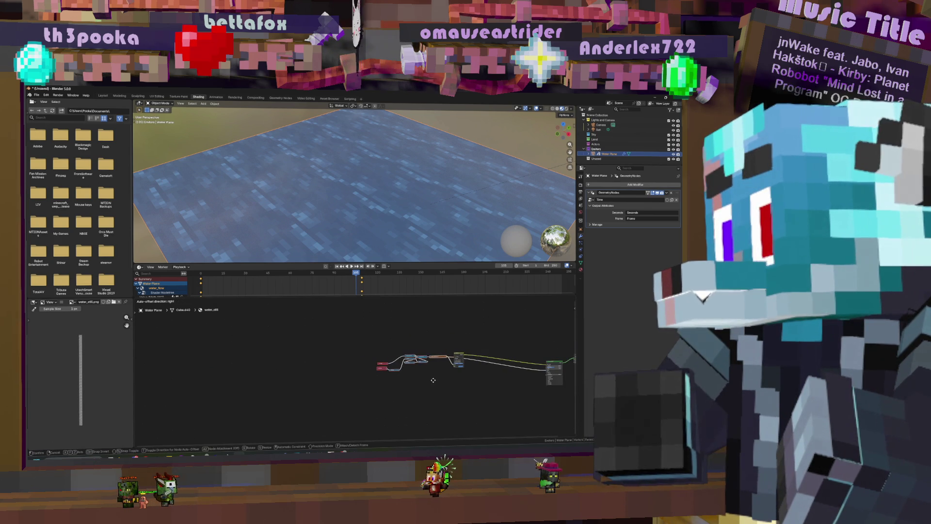
pyautogui.click(260, 387)
pyautogui.moveTo(173, 343); pyautogui.dragTo(302, 393)
pyautogui.moveTo(245, 369); pyautogui.dragTo(312, 371)
pyautogui.scroll(2, 367, 354)
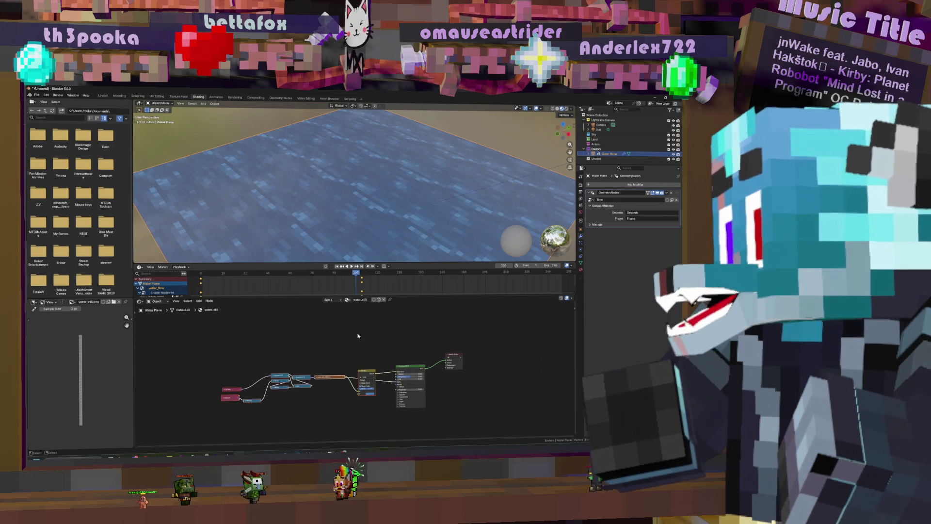
pyautogui.scroll(1, 367, 355)
pyautogui.moveTo(378, 355); pyautogui.dragTo(443, 356, button='middle')
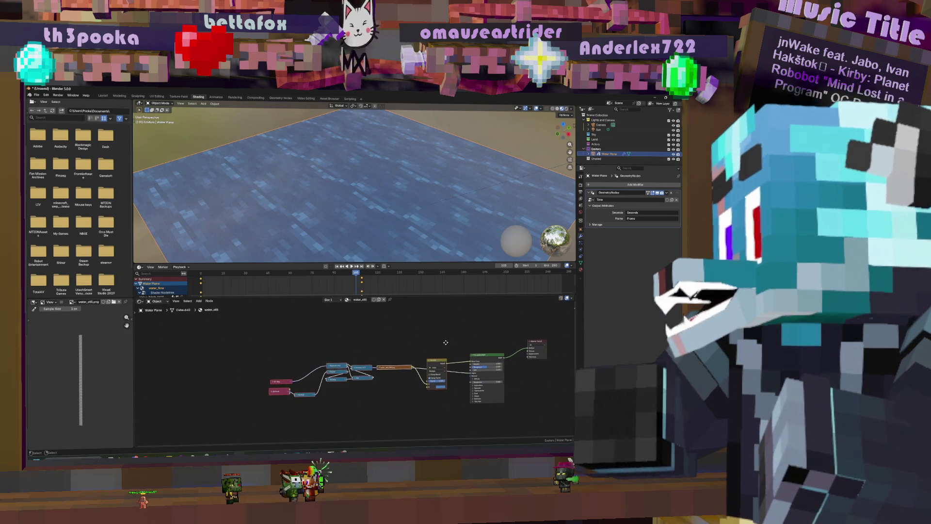
# - Play the animation to preview the water and bring up the Add node menu
pyautogui.press('space')
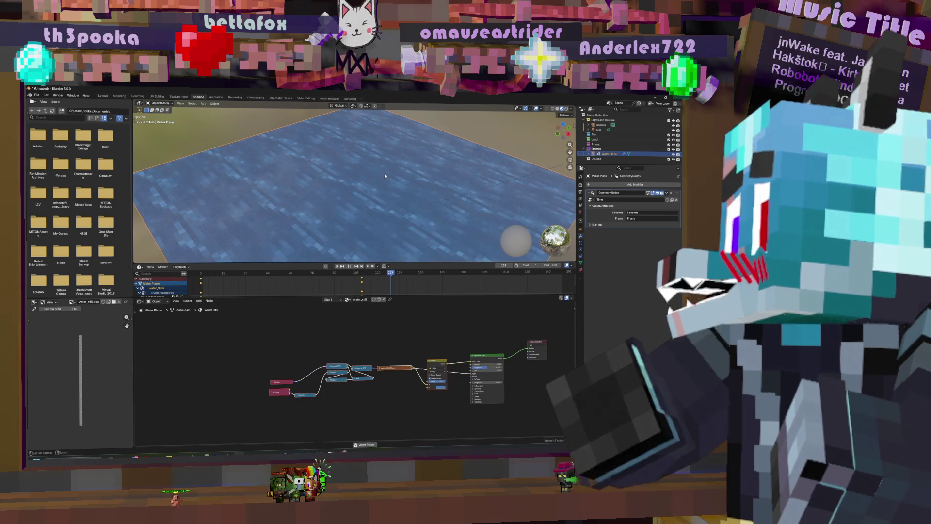
pyautogui.scroll(-3, 458, 333)
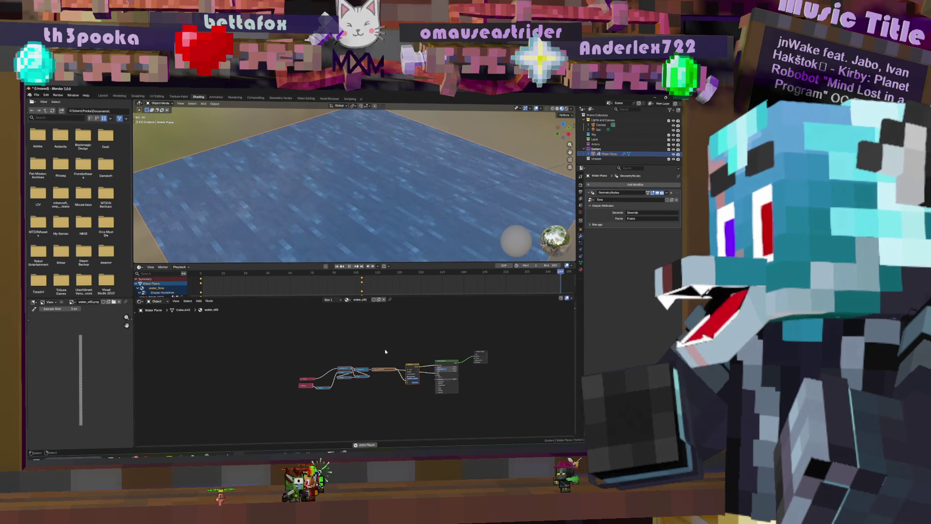
pyautogui.scroll(2, 425, 357)
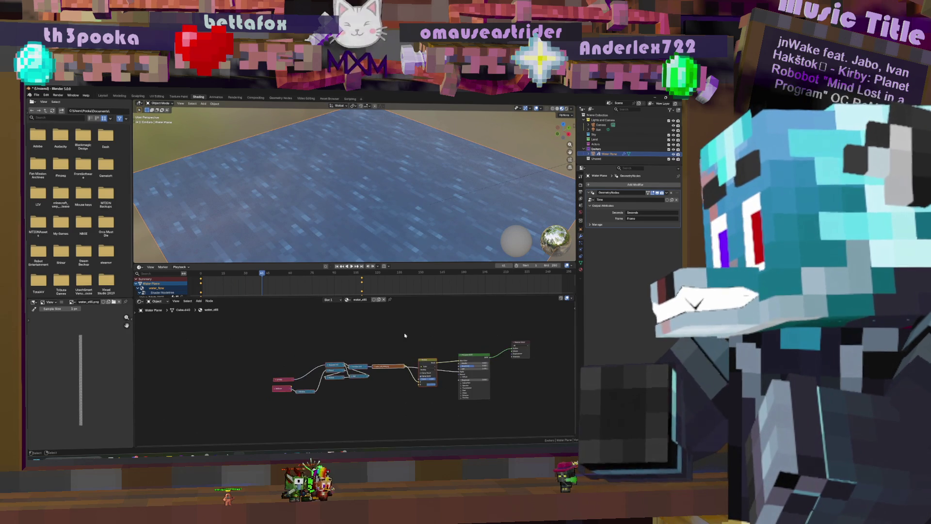
pyautogui.hotkey('shift', 'a')
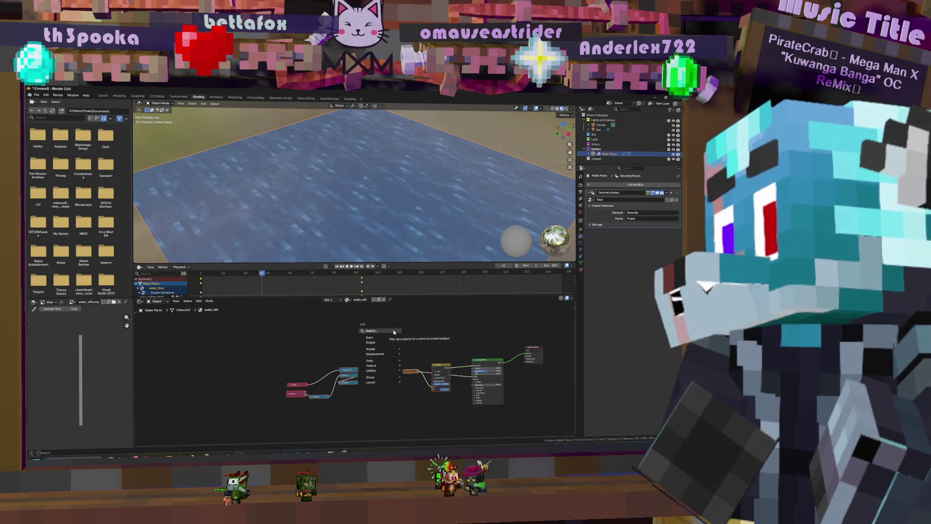
# - Add a Voronoi Texture node above the tree via the 'voro' search
pyautogui.click(394, 332)
pyautogui.press('Escape')
pyautogui.hotkey('shift', 'a')
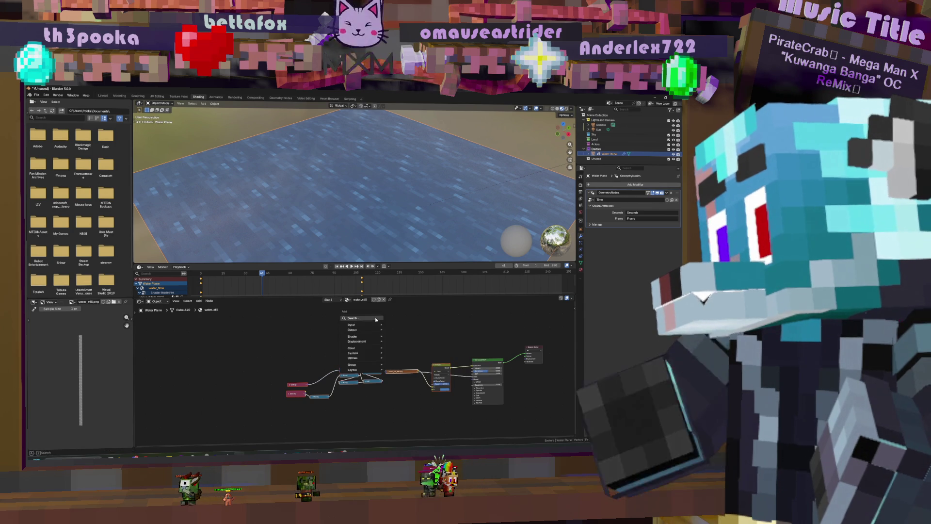
pyautogui.click(378, 319)
pyautogui.write('voro')
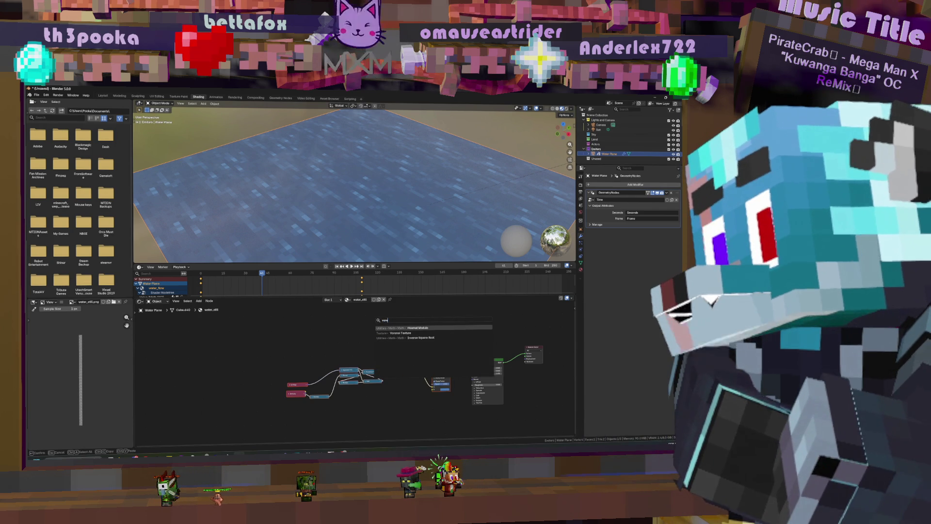
pyautogui.press('Return')
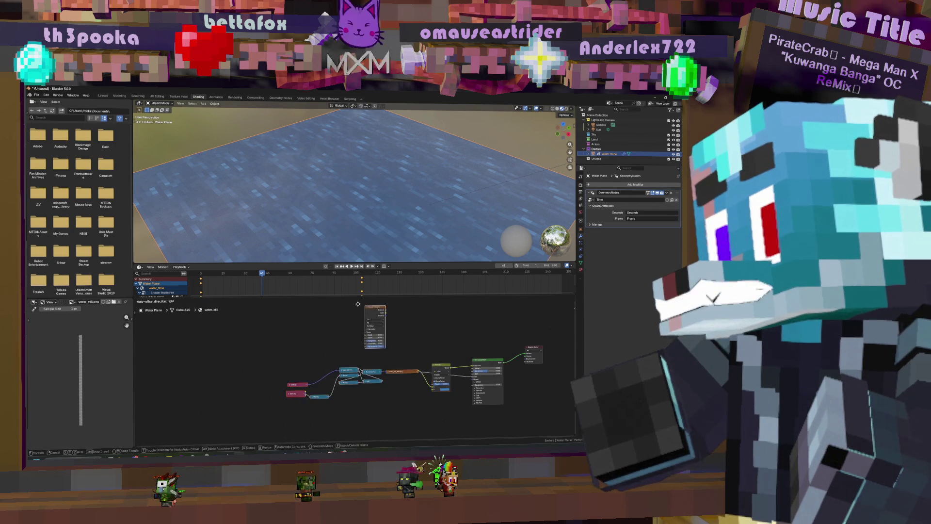
pyautogui.click(356, 321)
# - Shift the Voronoi node and the pink input node left to make room
pyautogui.scroll(1, 381, 334)
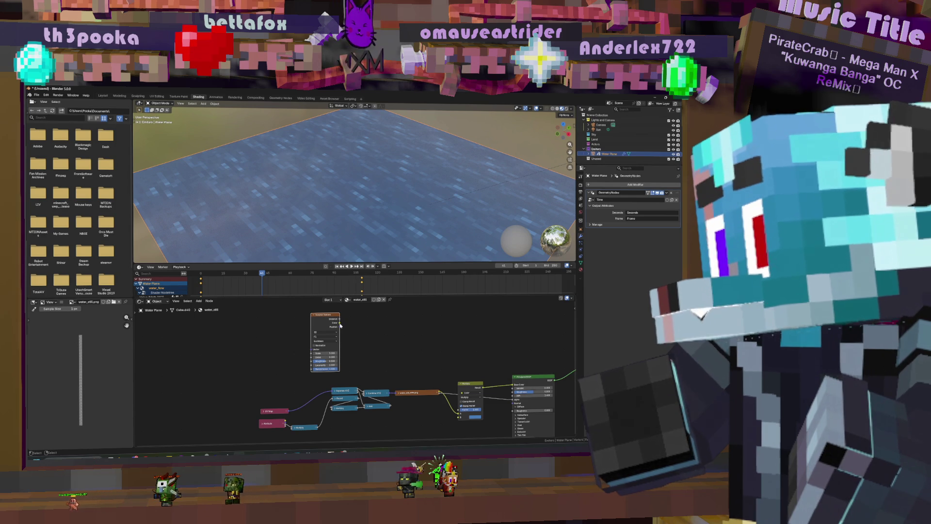
pyautogui.moveTo(459, 352)
pyautogui.mouseDown(button='middle')
pyautogui.moveTo(406, 342)
pyautogui.moveTo(467, 340)
pyautogui.mouseUp(button='middle')
pyautogui.moveTo(382, 330)
pyautogui.mouseDown()
pyautogui.moveTo(296, 337)
pyautogui.moveTo(305, 338)
pyautogui.mouseUp()
pyautogui.scroll(2, 339, 357)
pyautogui.scroll(-2, 359, 363)
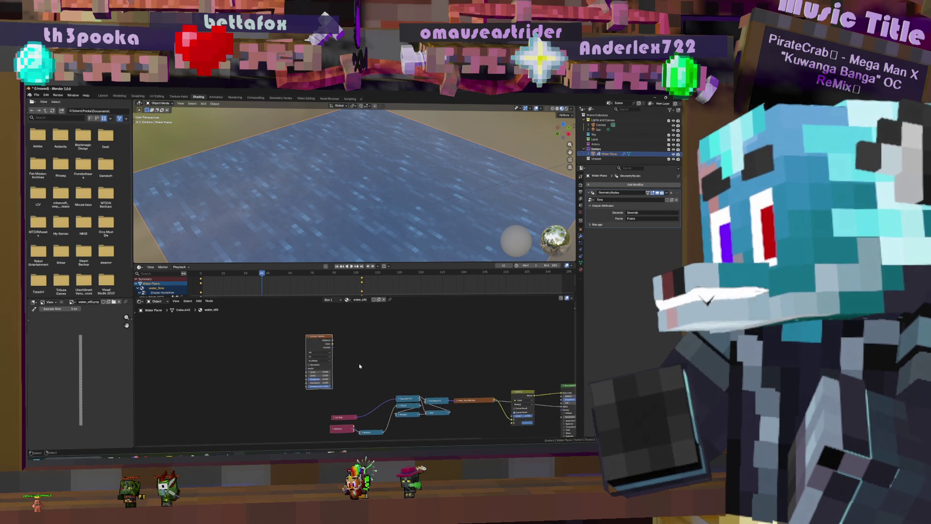
pyautogui.moveTo(335, 415); pyautogui.dragTo(329, 394, button='middle')
pyautogui.moveTo(329, 394); pyautogui.dragTo(323, 390)
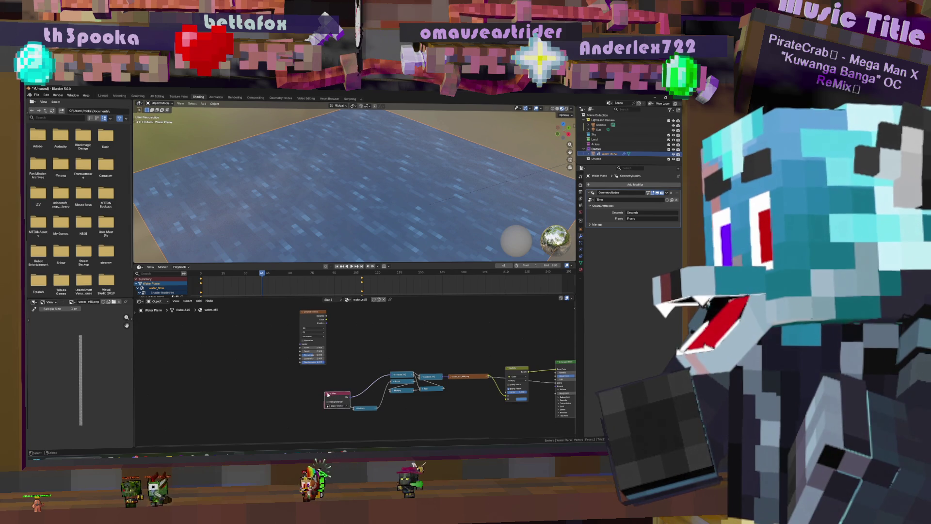
pyautogui.moveTo(342, 356); pyautogui.dragTo(347, 362, button='middle')
pyautogui.moveTo(317, 339); pyautogui.dragTo(309, 340)
# - Add a Mix node set to Vector and place it in the graph
pyautogui.hotkey('shift', 'a')
pyautogui.click(359, 329)
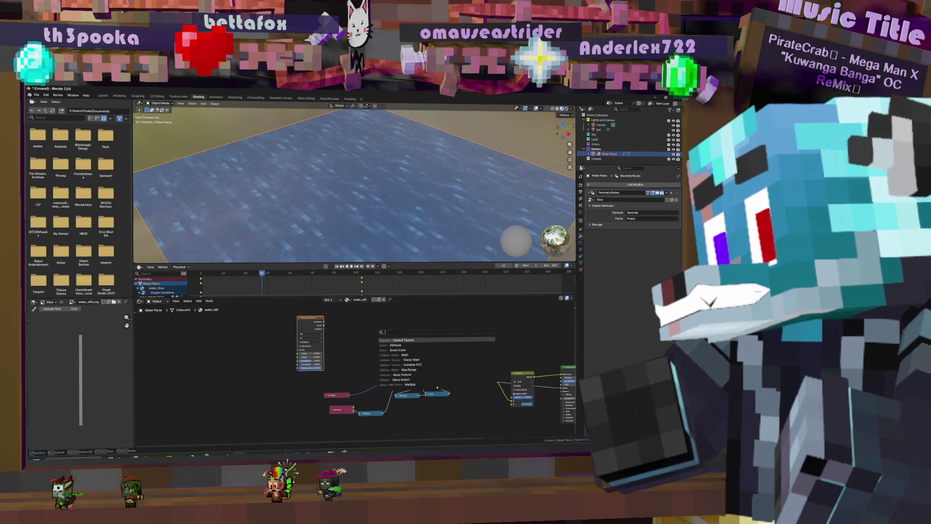
pyautogui.write('m')
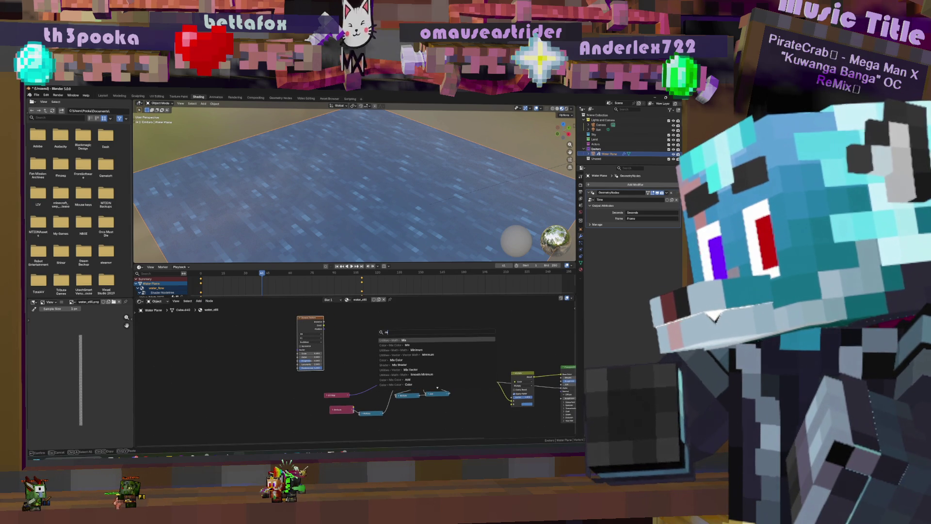
pyautogui.press('Return')
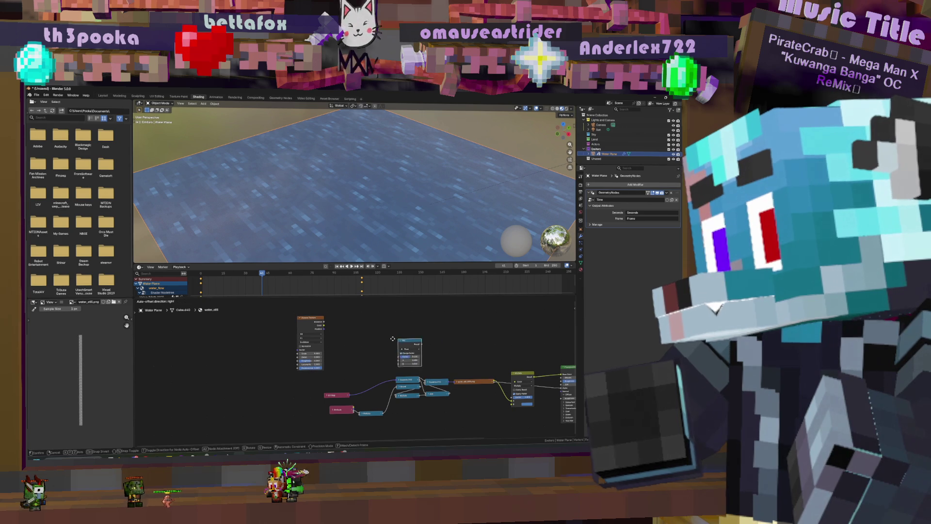
pyautogui.click(367, 342)
pyautogui.click(370, 348)
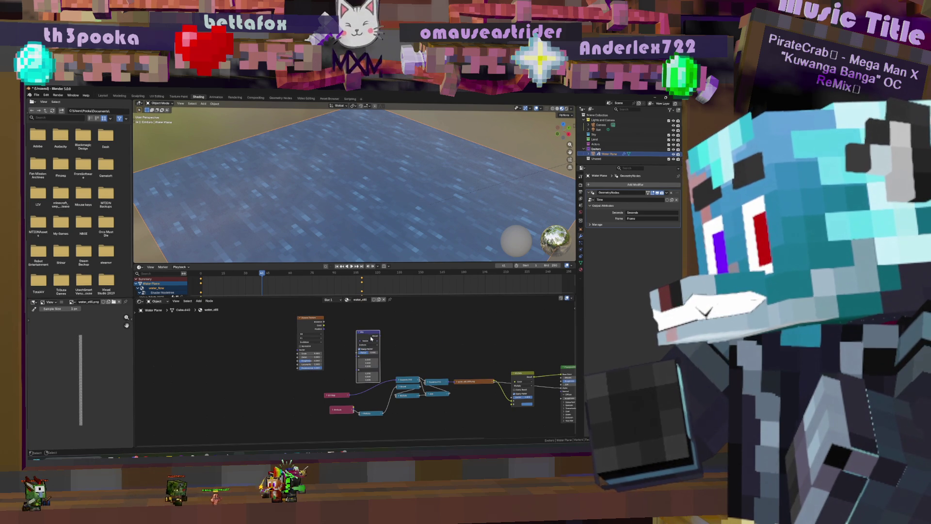
pyautogui.moveTo(373, 335); pyautogui.dragTo(373, 324)
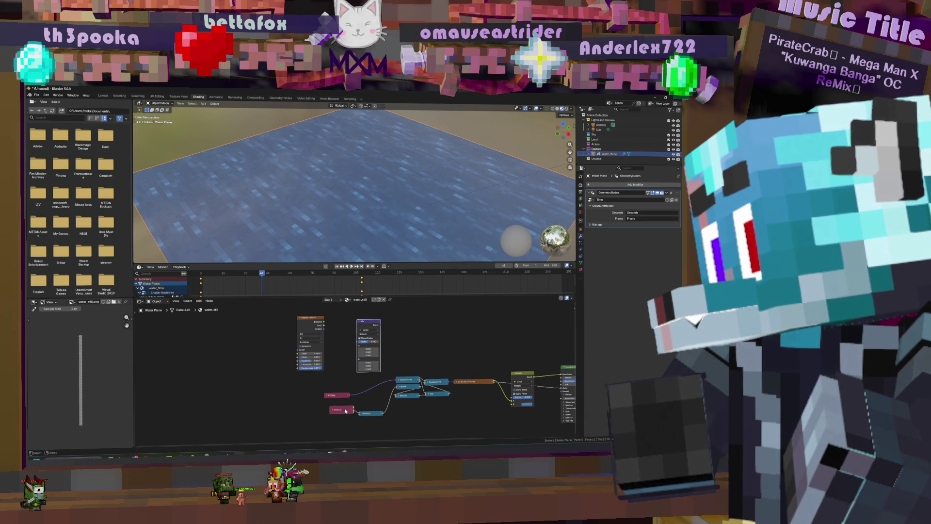
# - Reposition the UV Map node and route the image texture link into Mix's A input
pyautogui.click(329, 396)
pyautogui.click(329, 397)
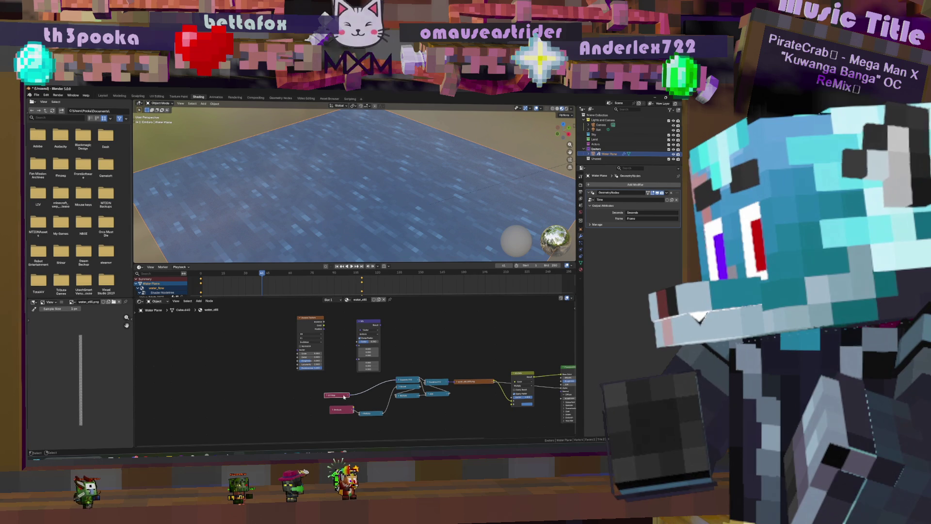
pyautogui.moveTo(349, 395)
pyautogui.mouseDown()
pyautogui.moveTo(262, 353)
pyautogui.moveTo(295, 352)
pyautogui.mouseUp()
pyautogui.moveTo(339, 395); pyautogui.dragTo(317, 398)
pyautogui.moveTo(321, 331); pyautogui.dragTo(368, 340)
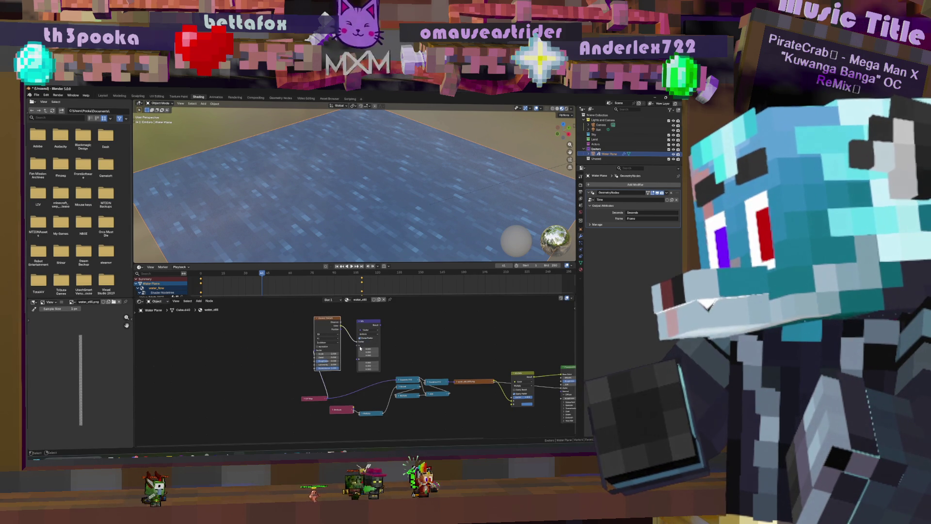
pyautogui.moveTo(353, 338)
pyautogui.mouseDown()
pyautogui.moveTo(357, 347)
pyautogui.moveTo(328, 398)
pyautogui.mouseUp()
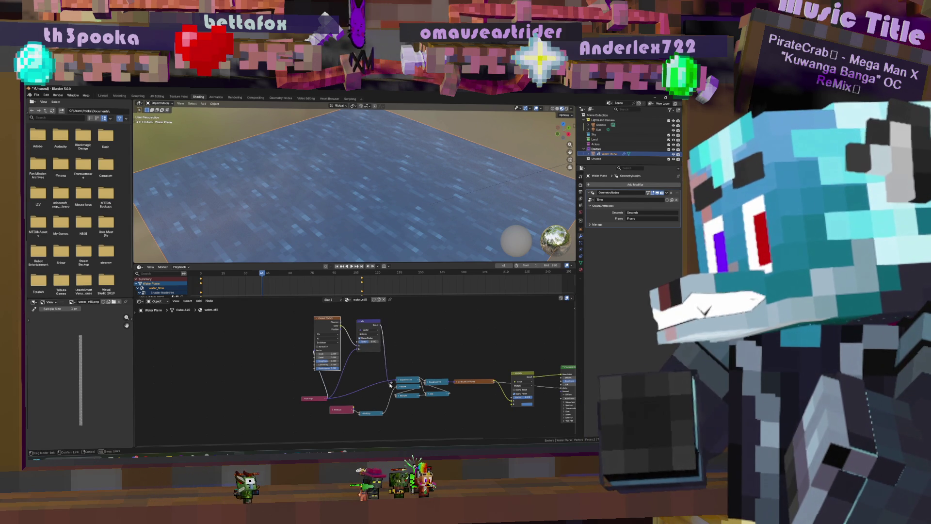
pyautogui.scroll(-3, 271, 167)
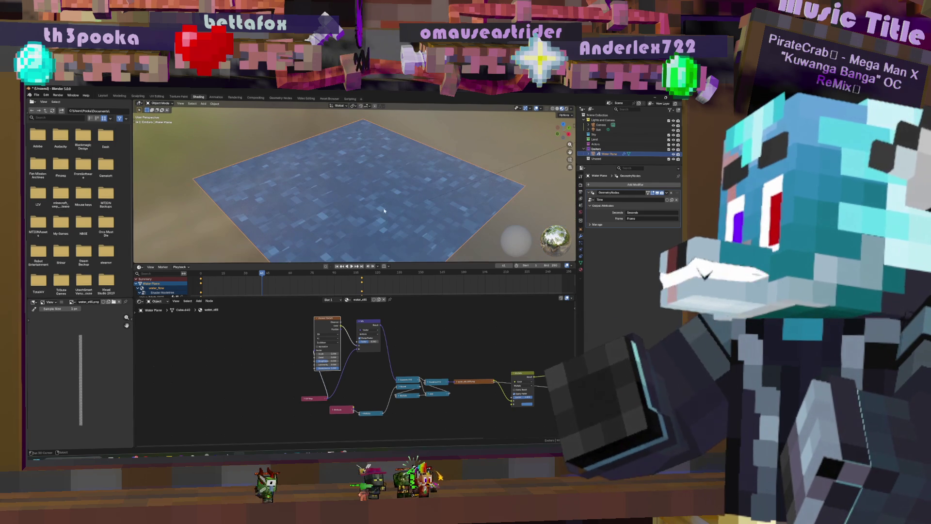
# - Set Voronoi Scale to about 2.2, switch it to 4D with a new W, and tweak Mix Factor
pyautogui.moveTo(371, 343)
pyautogui.mouseDown()
pyautogui.moveTo(388, 344)
pyautogui.moveTo(358, 347)
pyautogui.mouseUp()
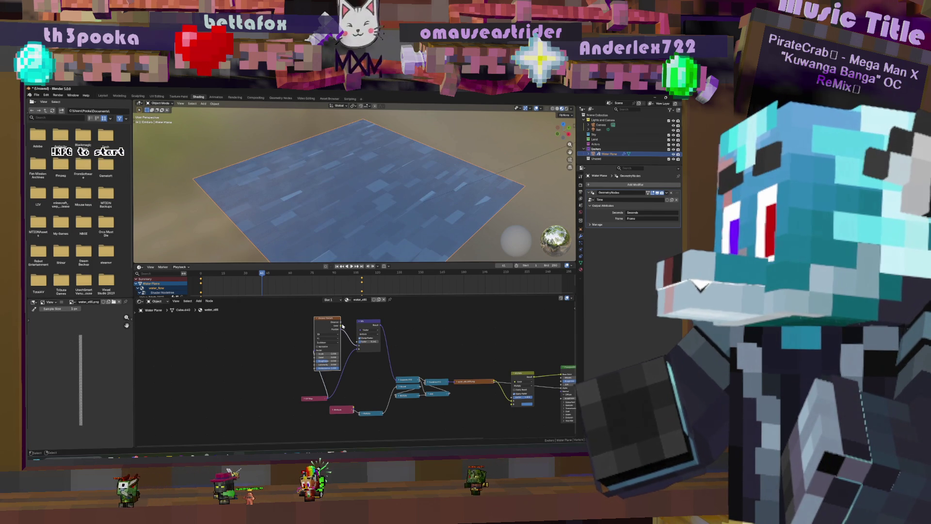
pyautogui.moveTo(324, 353)
pyautogui.mouseDown()
pyautogui.moveTo(441, 354)
pyautogui.moveTo(329, 354)
pyautogui.moveTo(388, 354)
pyautogui.mouseUp()
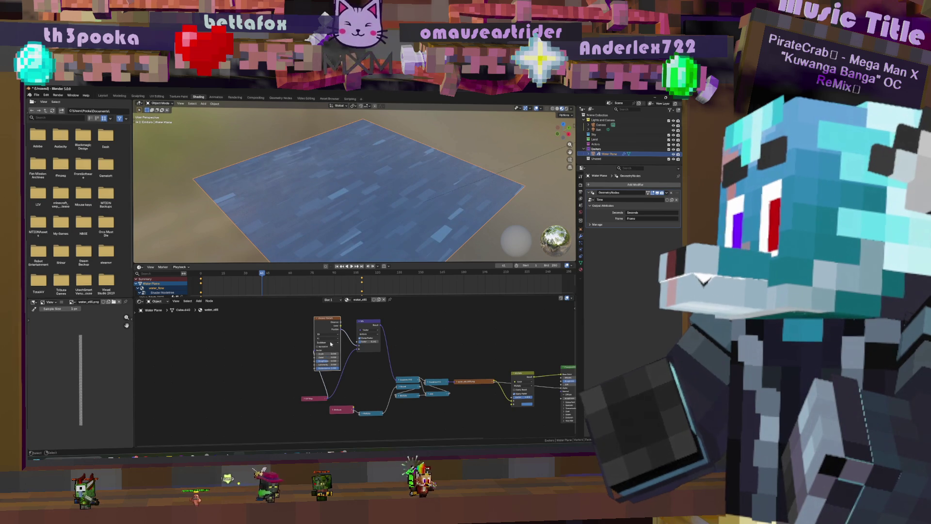
pyautogui.click(327, 334)
pyautogui.click(325, 355)
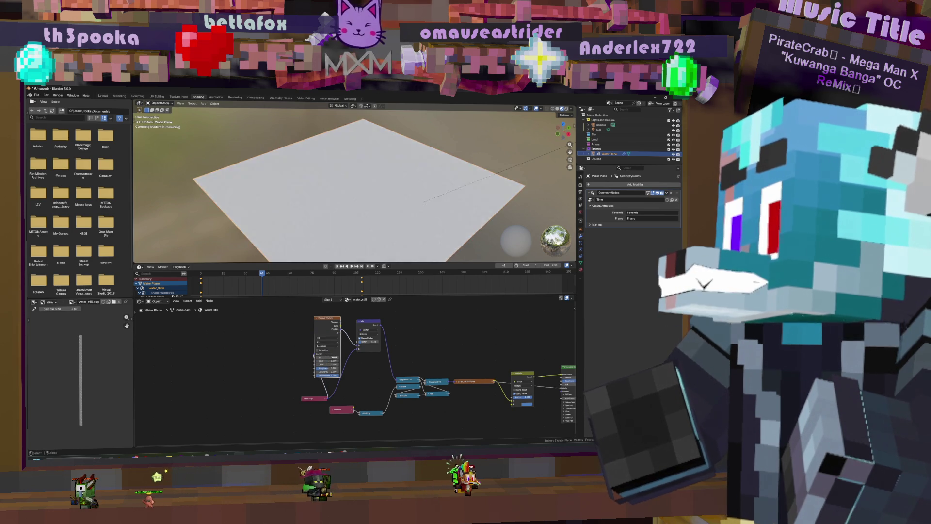
pyautogui.moveTo(330, 357); pyautogui.dragTo(358, 348)
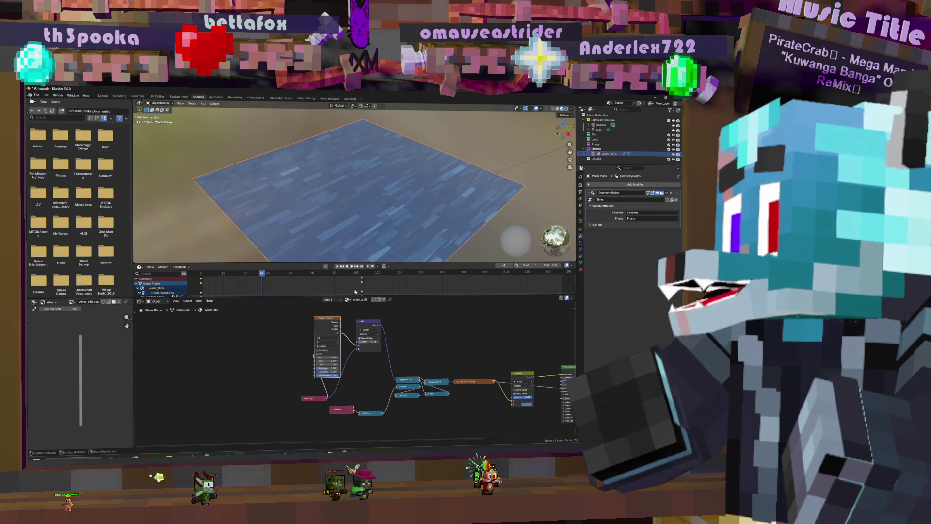
pyautogui.moveTo(372, 338); pyautogui.dragTo(375, 338)
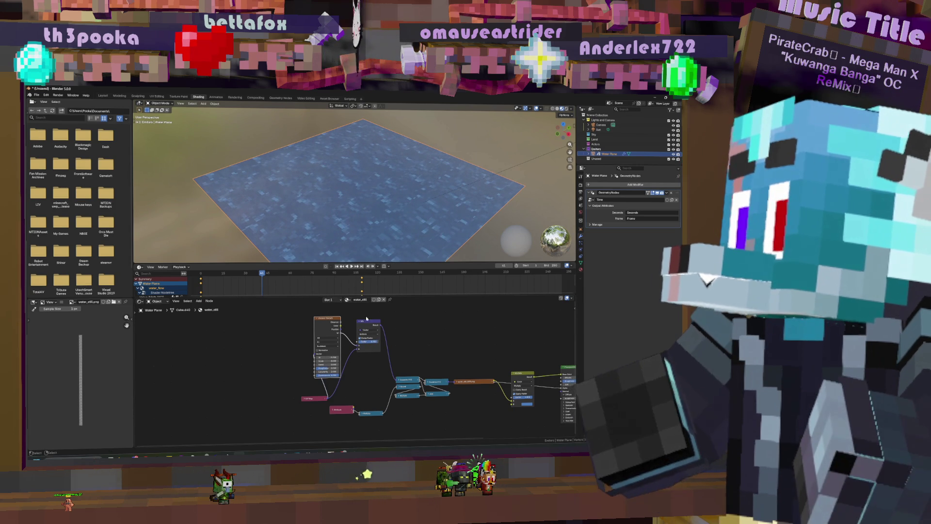
pyautogui.hotkey('shift', 'a')
pyautogui.write('no')
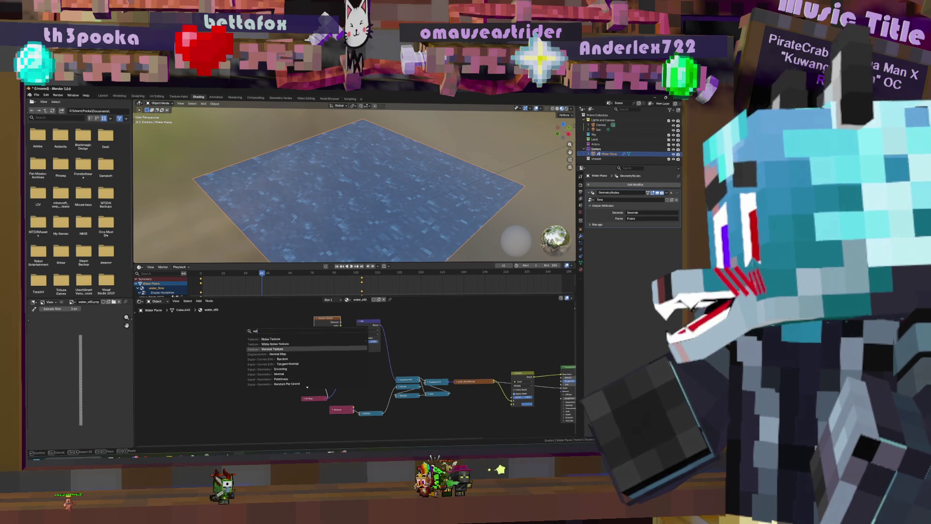
# - Add a Noise Texture fed by the UV Map, link it into Mix, and raise the Mix Factor
pyautogui.press('Return')
pyautogui.click(316, 394)
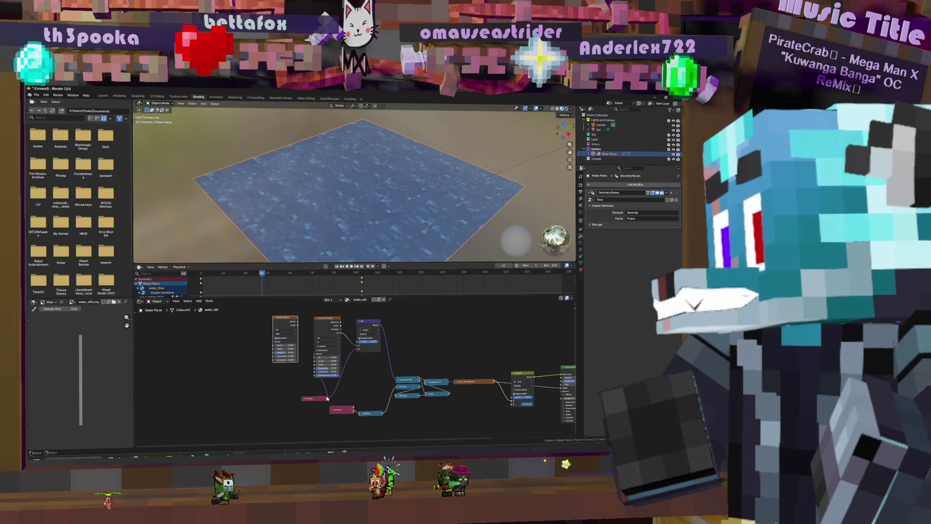
pyautogui.moveTo(327, 398); pyautogui.dragTo(273, 343)
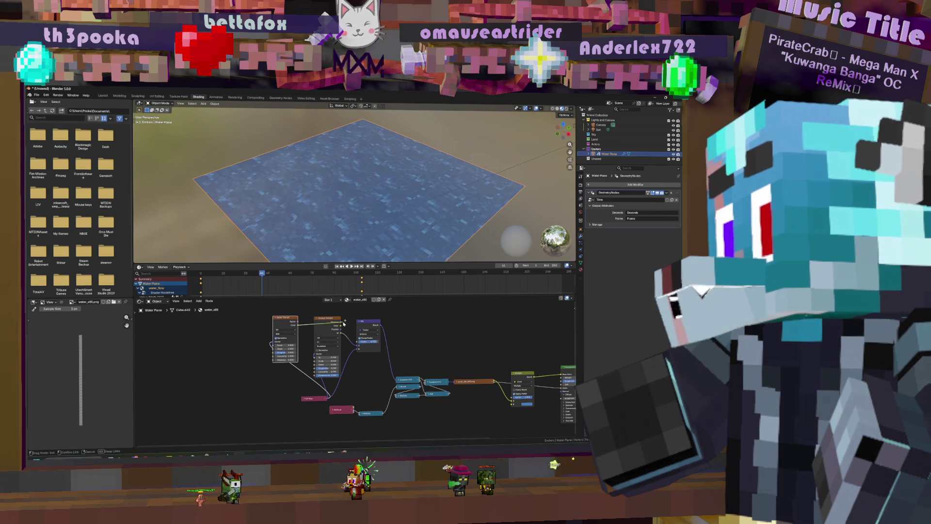
pyautogui.moveTo(358, 347); pyautogui.dragTo(357, 345)
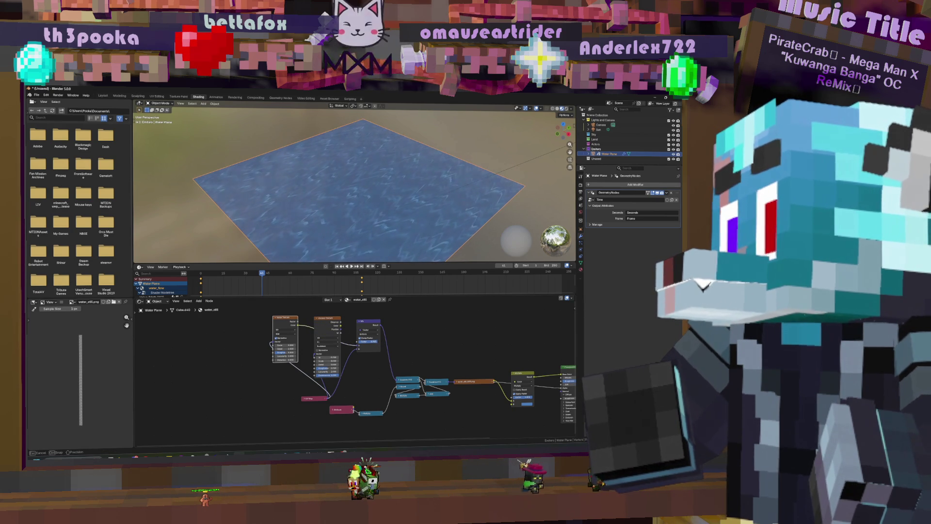
pyautogui.moveTo(373, 341); pyautogui.dragTo(385, 341)
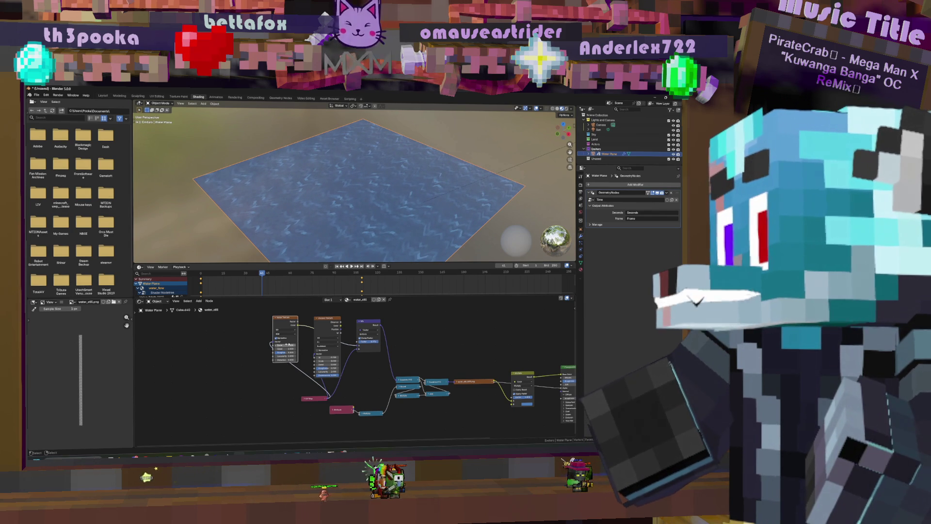
pyautogui.moveTo(385, 342); pyautogui.dragTo(397, 341)
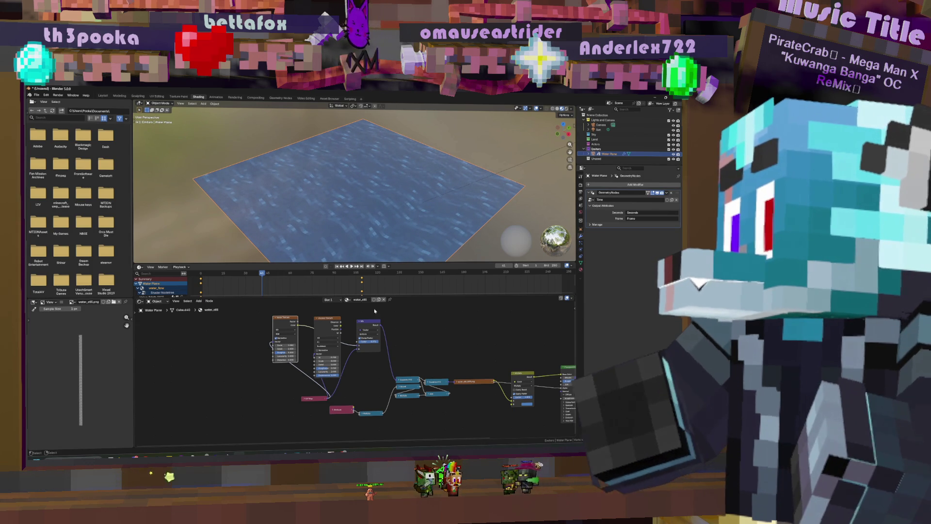
# - Change the Noise Texture's dimensions and move the Voronoi Texture node far left
pyautogui.moveTo(316, 336); pyautogui.dragTo(342, 329, button='middle')
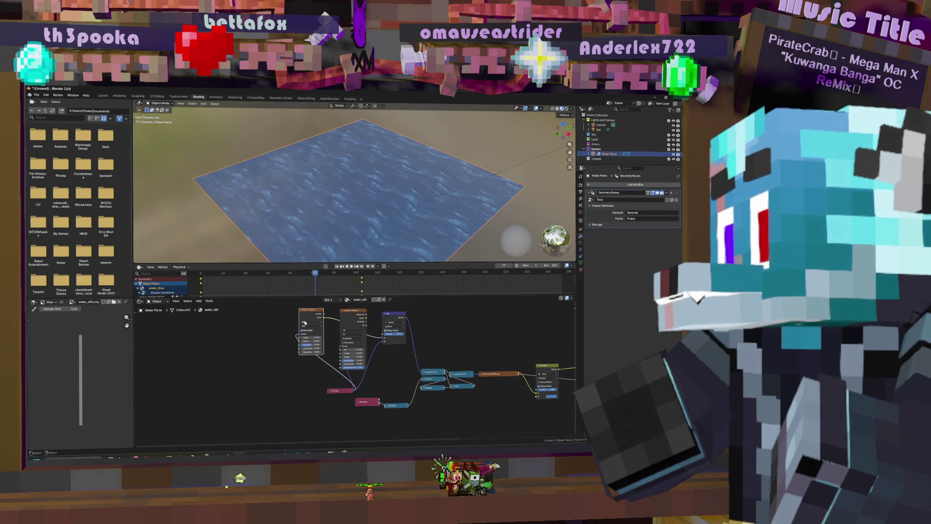
pyautogui.click(310, 337)
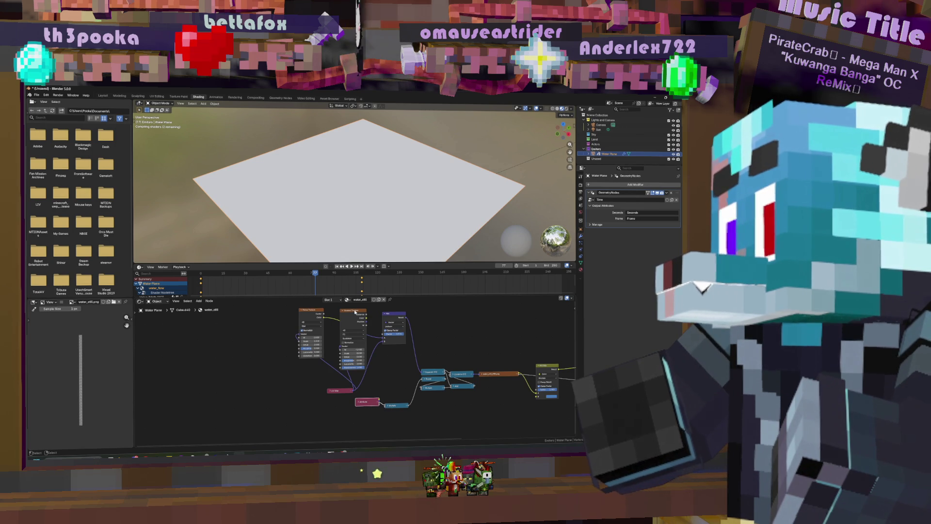
pyautogui.keyDown('shift'); pyautogui.scroll(3, 356, 312); pyautogui.keyUp('shift')
pyautogui.moveTo(359, 351); pyautogui.dragTo(245, 347)
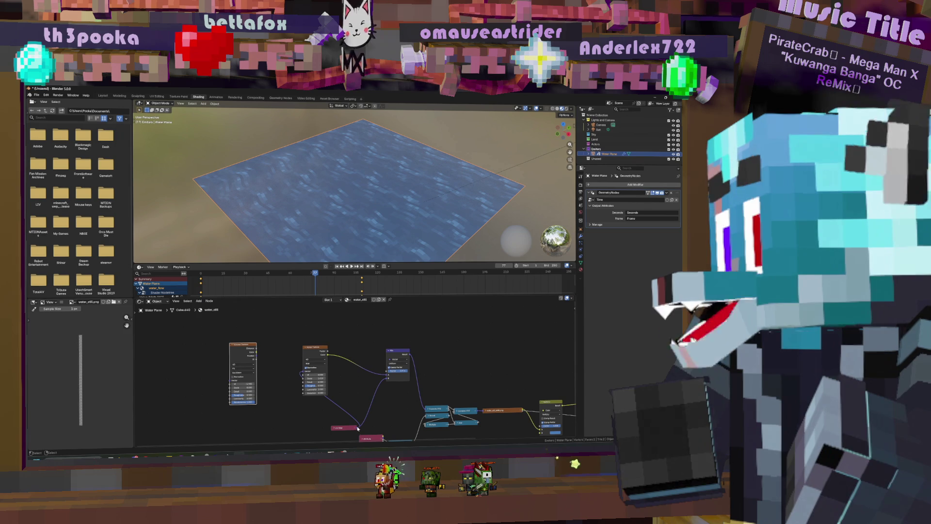
# - Link the UV Map into the Voronoi Vector and raise its W to about 24.76
pyautogui.moveTo(357, 428)
pyautogui.mouseDown()
pyautogui.moveTo(227, 381)
pyautogui.moveTo(265, 359)
pyautogui.moveTo(315, 365)
pyautogui.mouseUp()
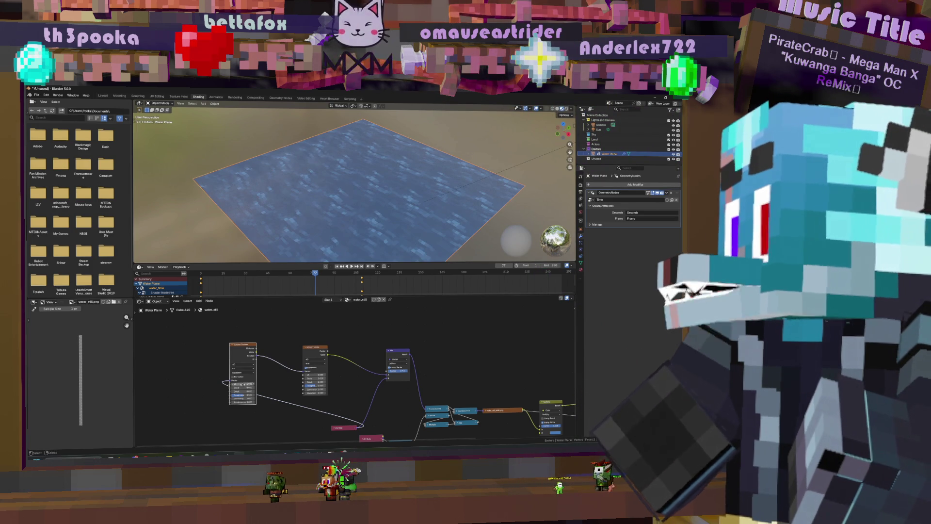
pyautogui.moveTo(239, 383)
pyautogui.mouseDown()
pyautogui.moveTo(300, 384)
pyautogui.moveTo(211, 387)
pyautogui.moveTo(222, 388)
pyautogui.mouseUp()
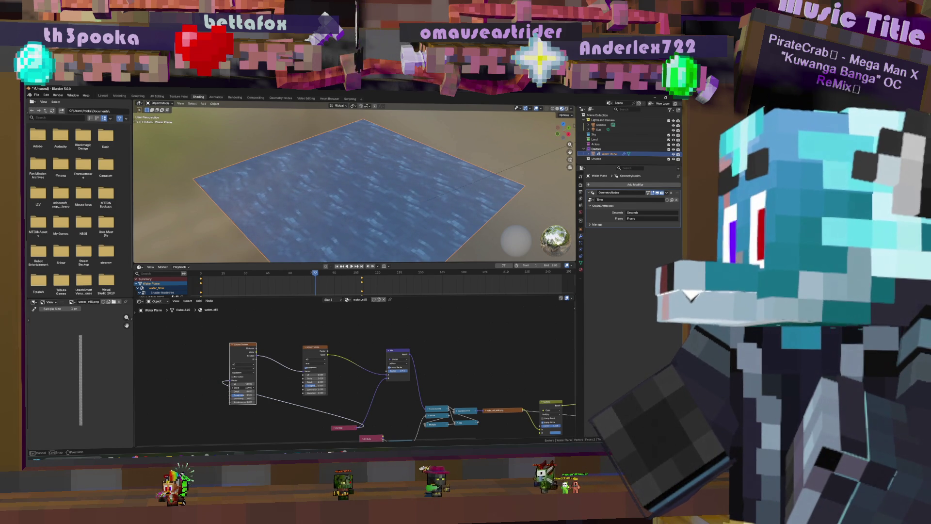
pyautogui.moveTo(222, 388); pyautogui.dragTo(221, 388)
# - Play and then stop the animation to preview the water
pyautogui.press('space')
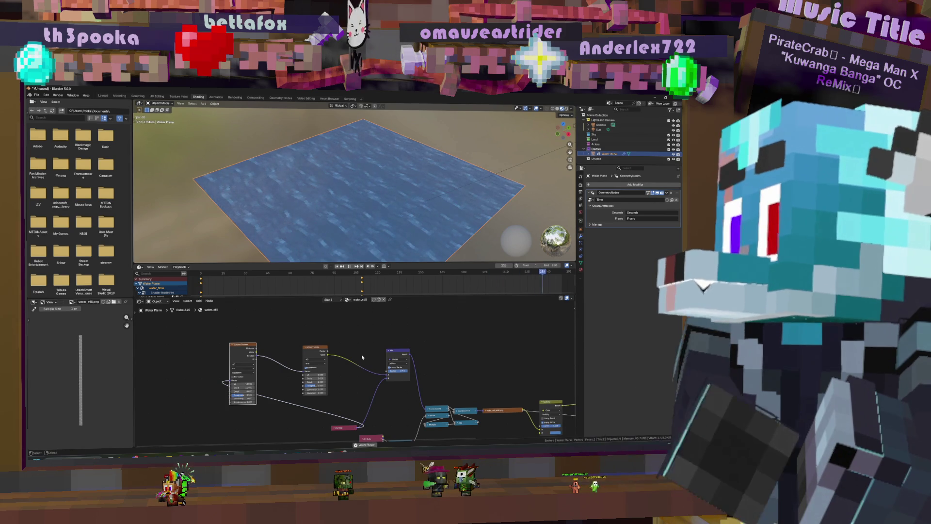
pyautogui.moveTo(366, 405); pyautogui.dragTo(367, 381, button='middle')
pyautogui.press('space')
# - Duplicate the Attribute node and reposition the Multiply node
pyautogui.click(372, 416)
pyautogui.hotkey('shift', 'd')
pyautogui.rightClick(363, 426)
pyautogui.moveTo(363, 426); pyautogui.dragTo(355, 372, button='middle')
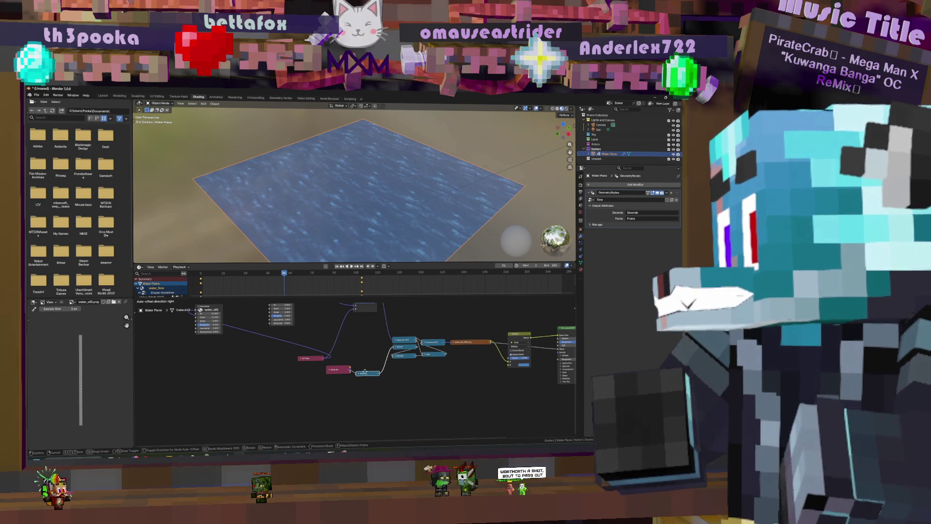
pyautogui.press('g')
pyautogui.click(323, 359)
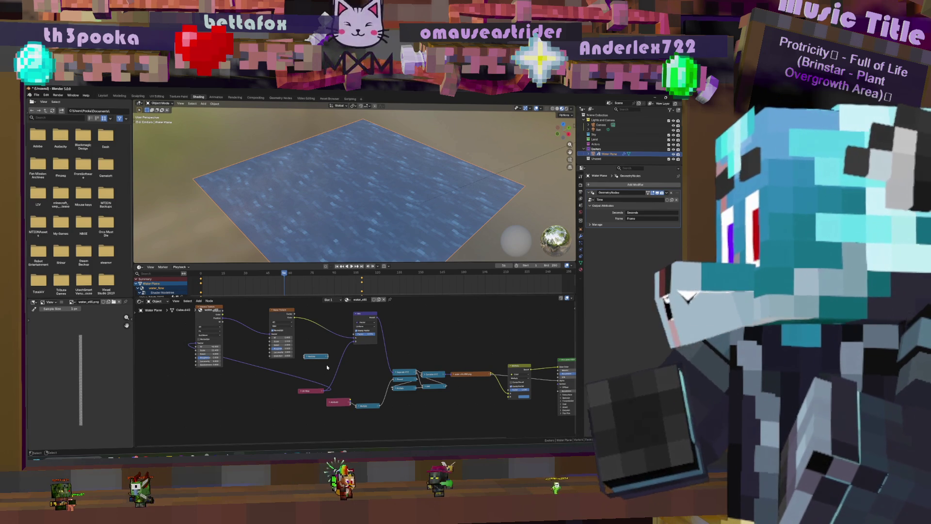
pyautogui.click(308, 357)
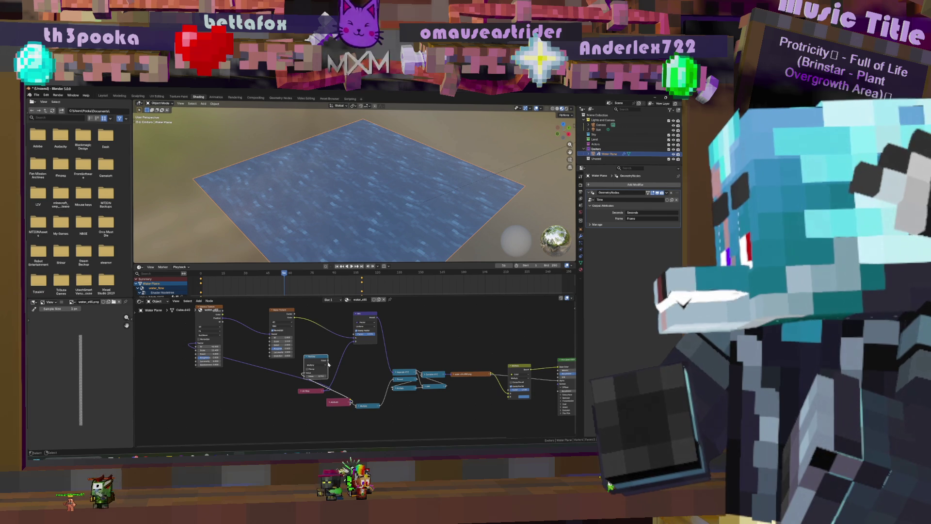
pyautogui.moveTo(269, 341); pyautogui.dragTo(268, 341)
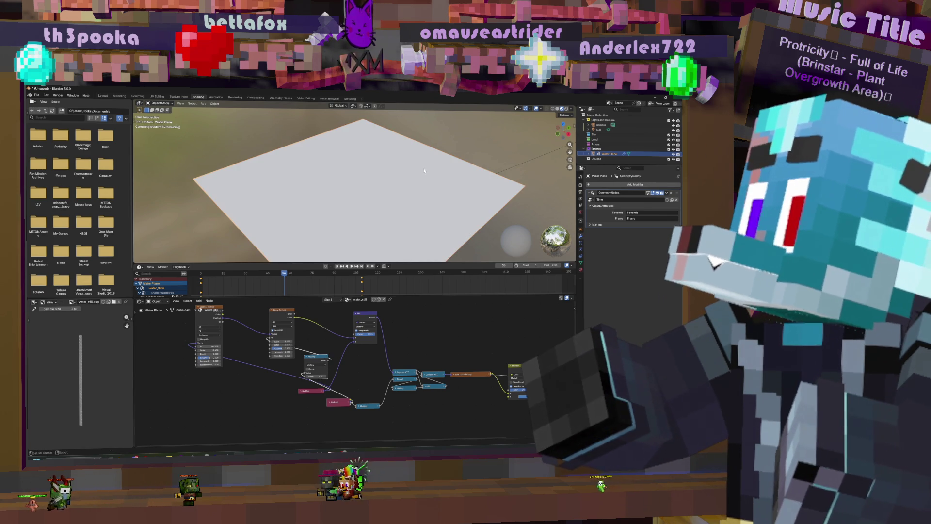
pyautogui.press('space')
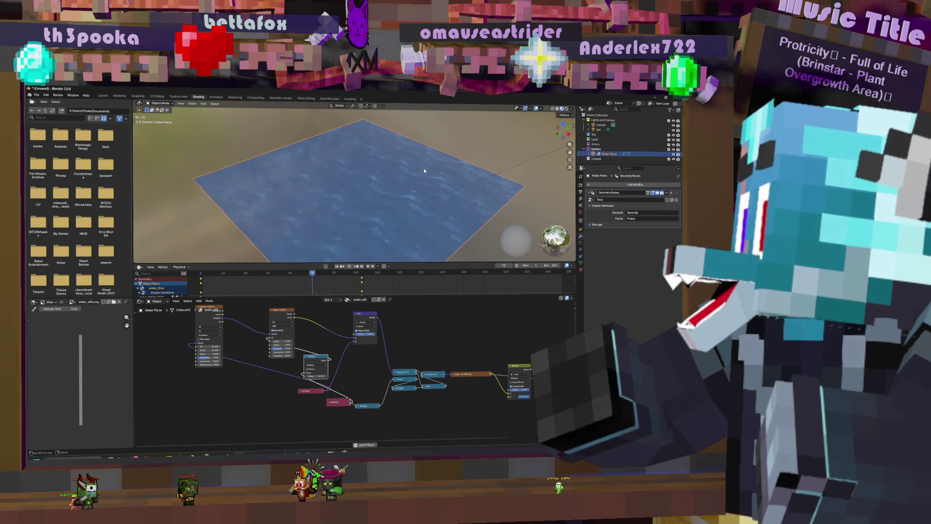
pyautogui.press('space')
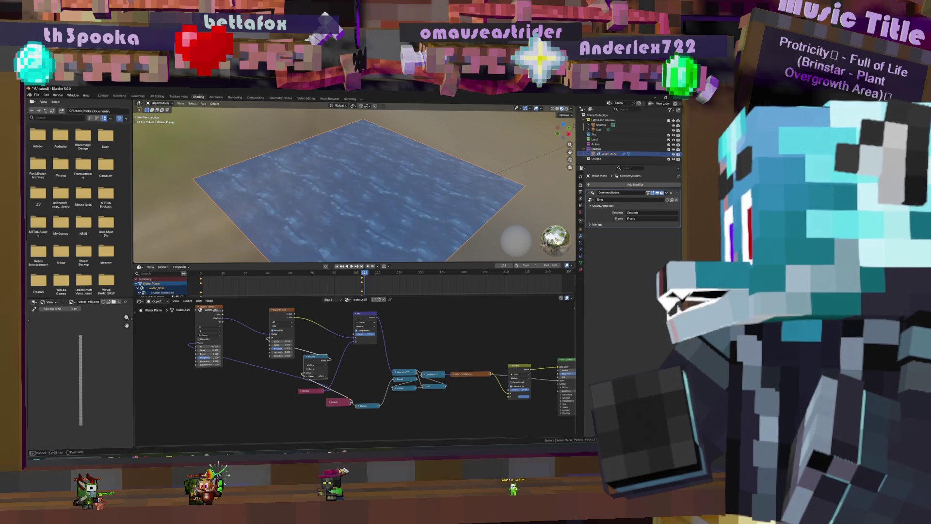
pyautogui.press('space')
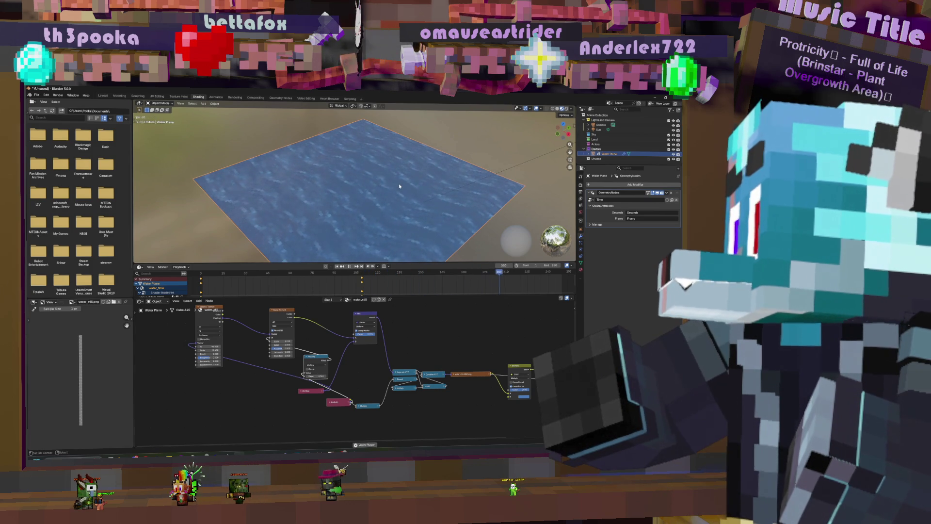
pyautogui.scroll(4, 398, 187)
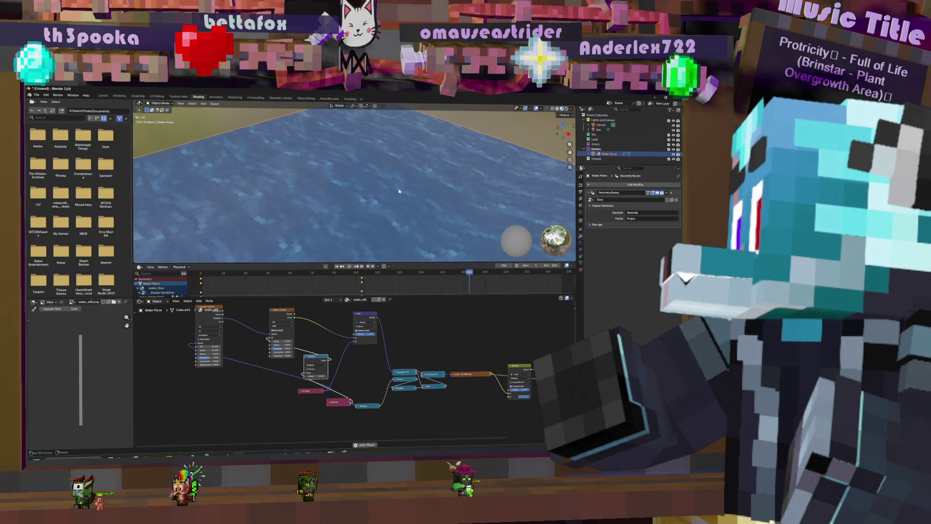
pyautogui.scroll(-5, 398, 192)
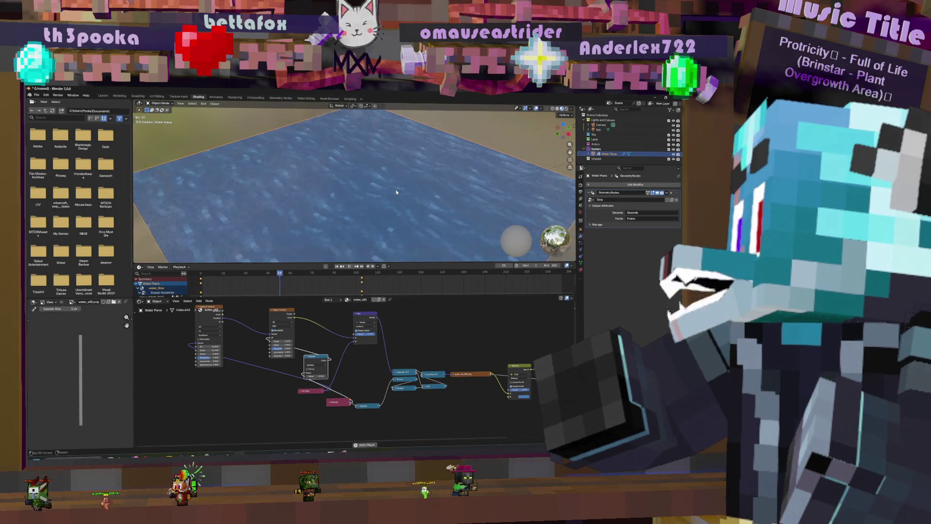
pyautogui.moveTo(400, 194); pyautogui.dragTo(404, 197, button='middle')
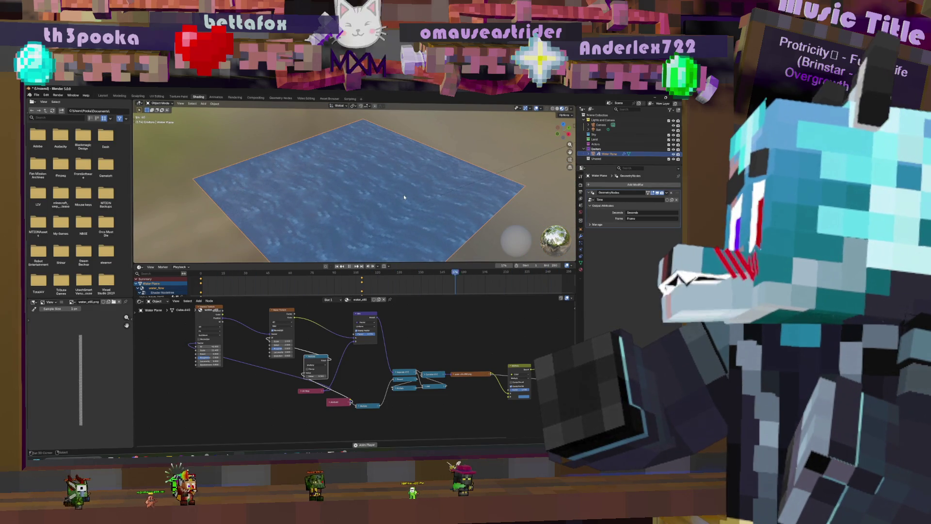
pyautogui.scroll(5, 404, 197)
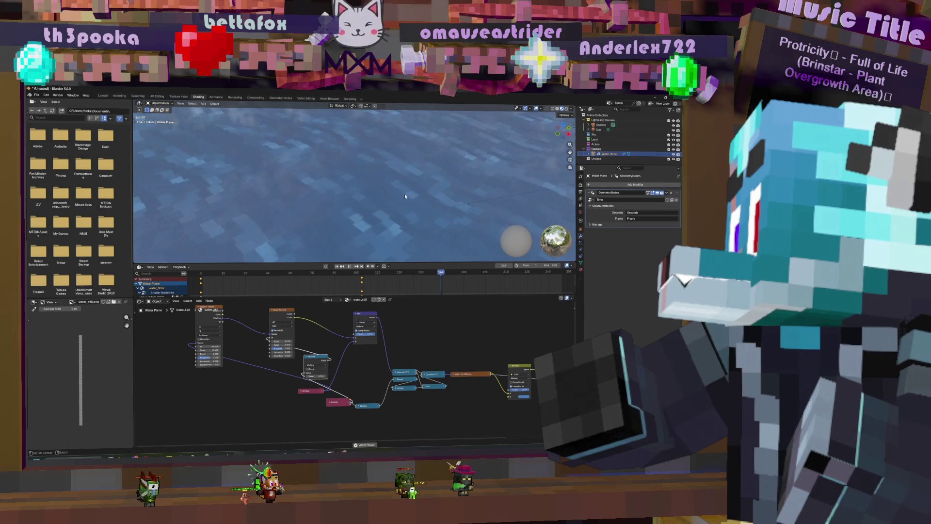
pyautogui.press('space')
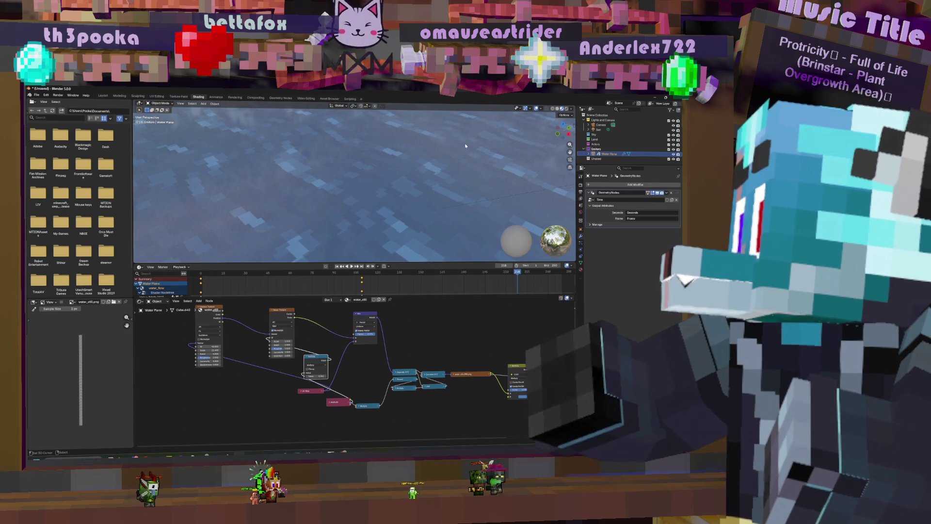
pyautogui.press('space')
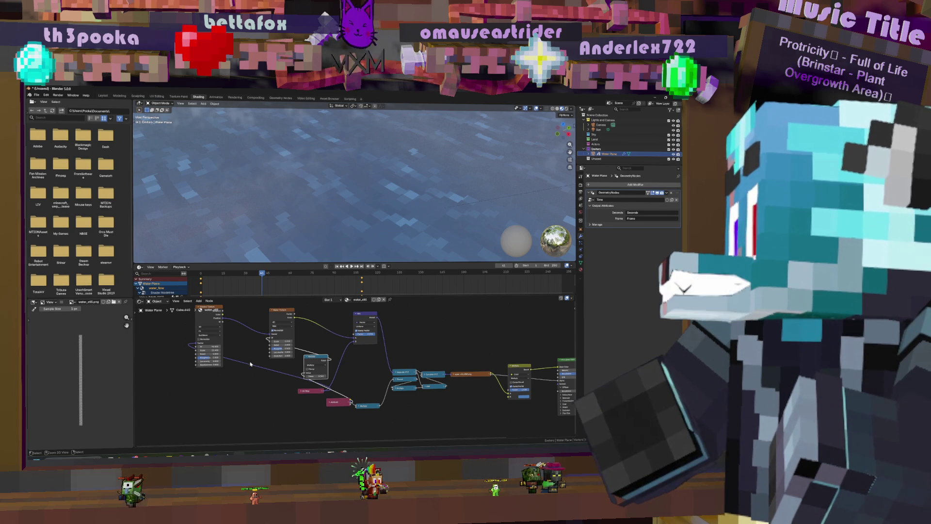
# - Add a Texture Coordinate node via search and wire it into the Image Texture's Vector
pyautogui.hotkey('shift', 'a')
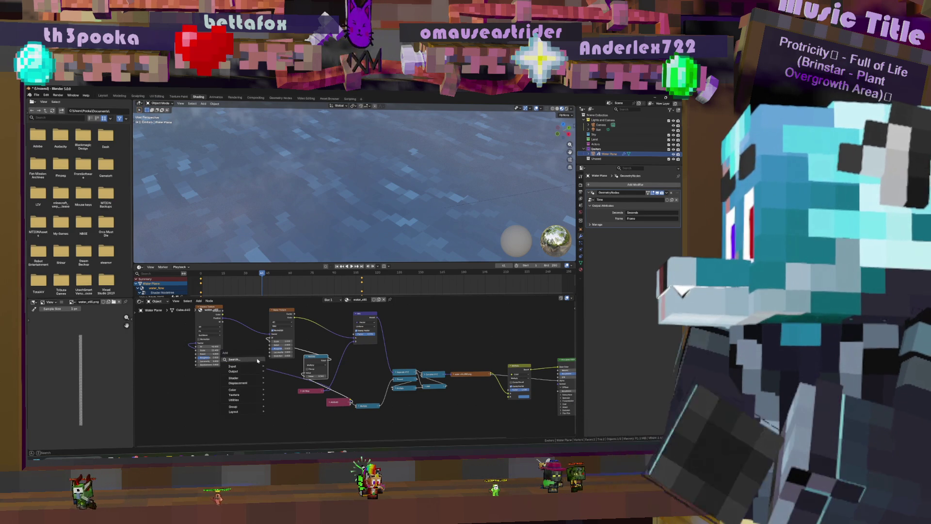
pyautogui.click(257, 360)
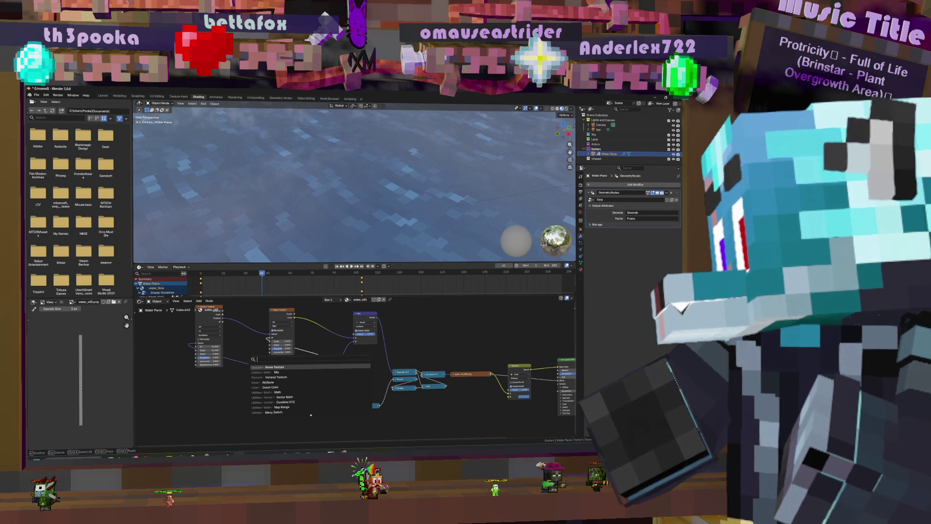
pyautogui.write('tex')
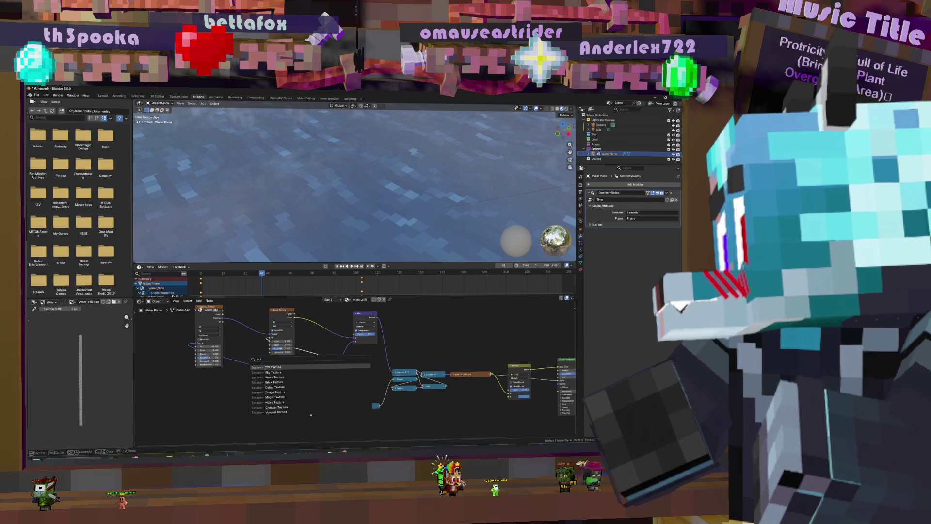
pyautogui.write('coo')
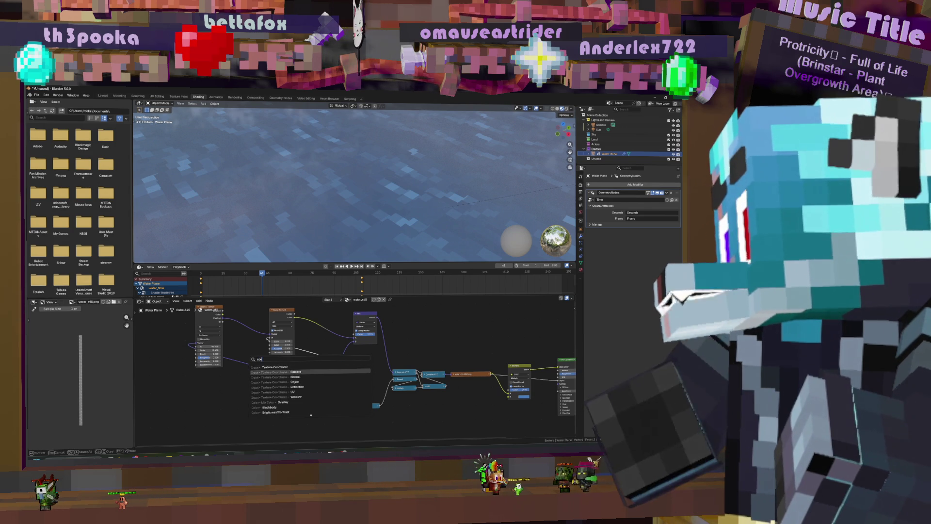
pyautogui.press('Return')
pyautogui.click(183, 355)
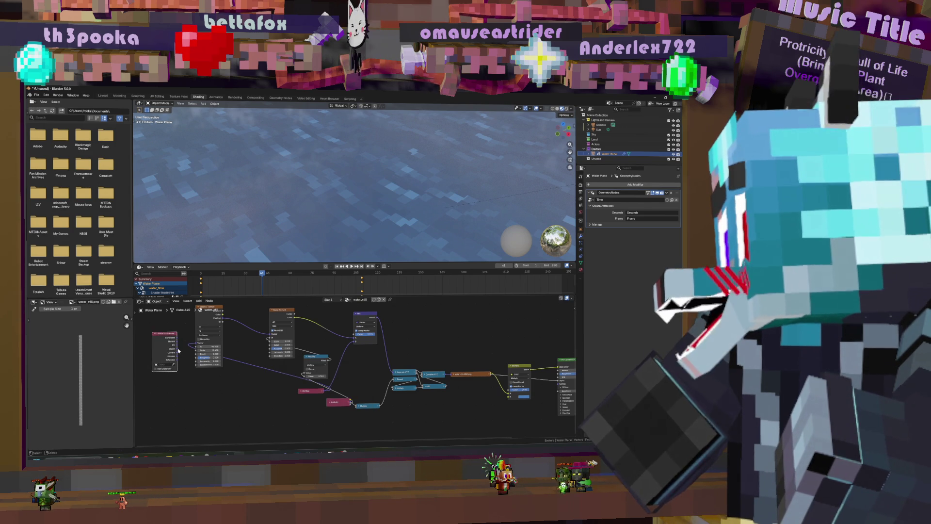
pyautogui.moveTo(198, 341); pyautogui.dragTo(197, 345)
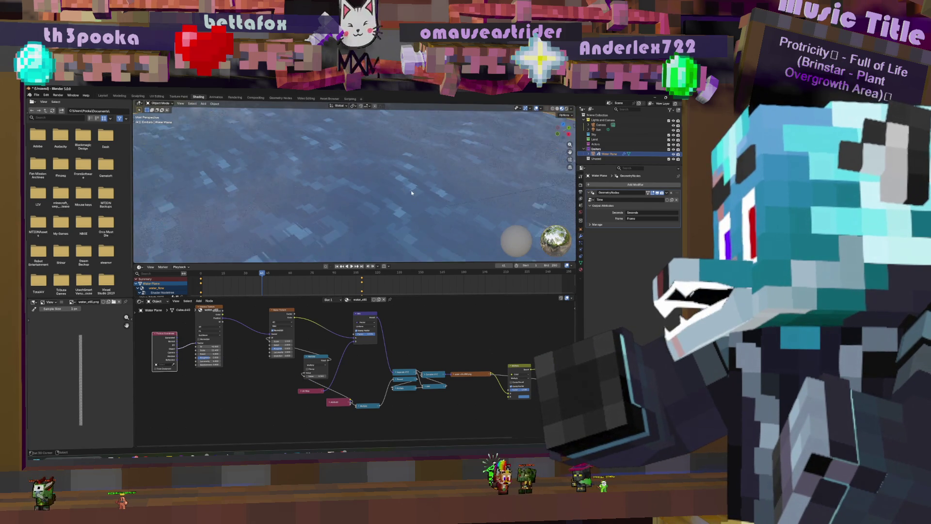
# - Play and then stop the animation to check the water
pyautogui.press('space')
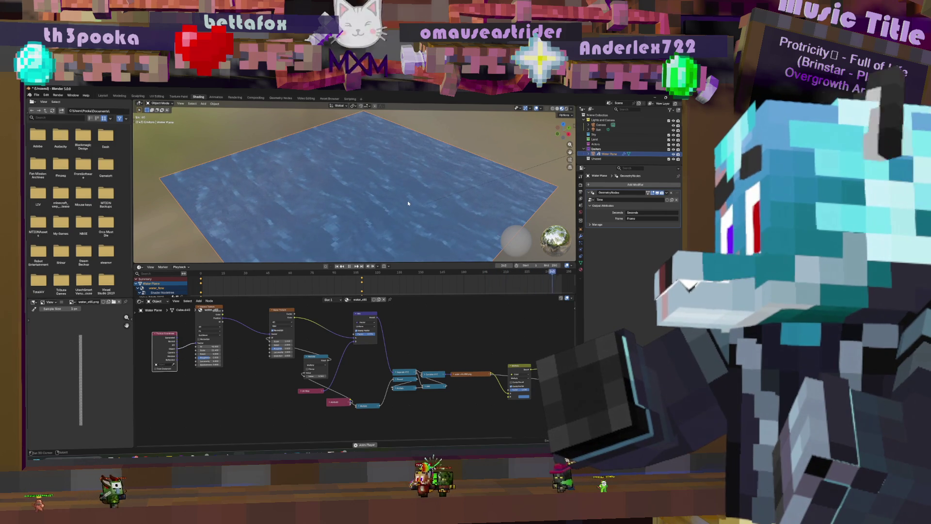
pyautogui.scroll(5, 409, 205)
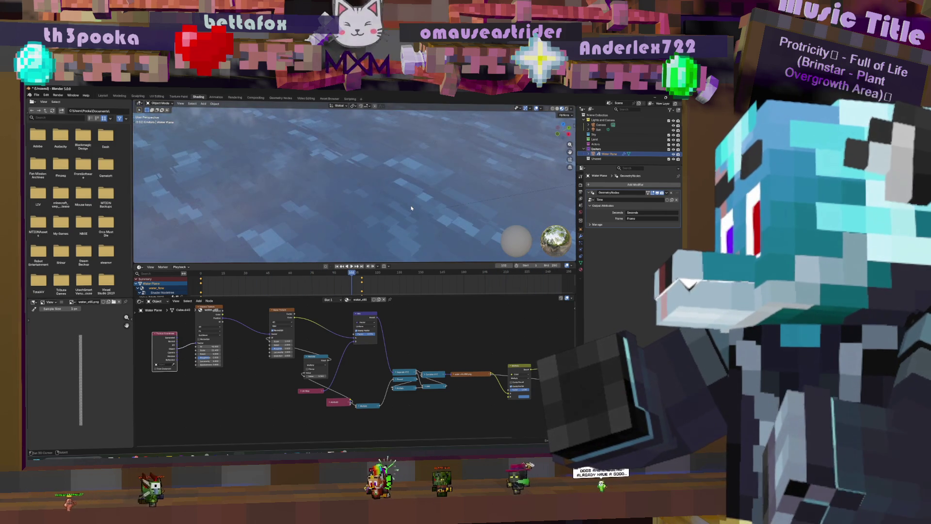
pyautogui.press('space')
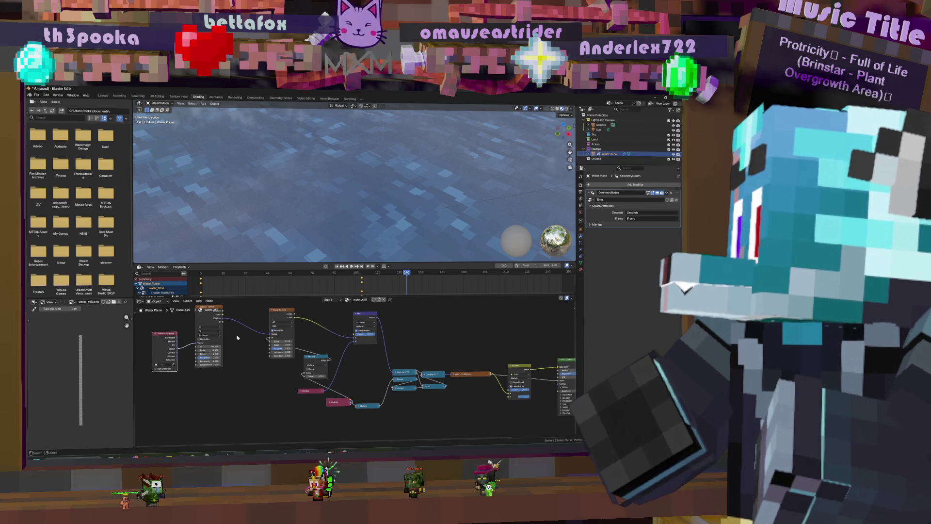
# - Move the UV Map node left, the Image Texture down-right, and reposition the Noise Texture
pyautogui.moveTo(313, 391); pyautogui.dragTo(222, 386)
pyautogui.click(214, 309)
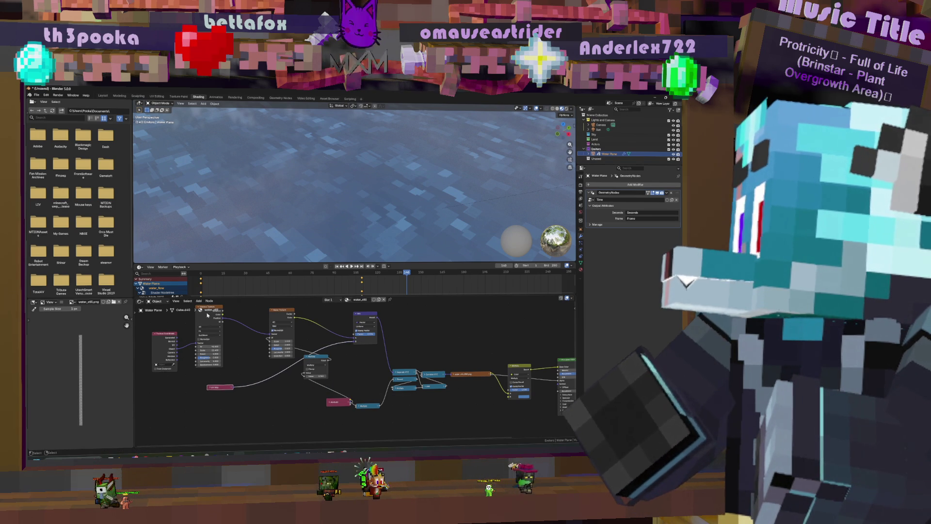
pyautogui.moveTo(213, 308)
pyautogui.mouseDown()
pyautogui.moveTo(257, 357)
pyautogui.moveTo(243, 339)
pyautogui.moveTo(257, 350)
pyautogui.mouseUp()
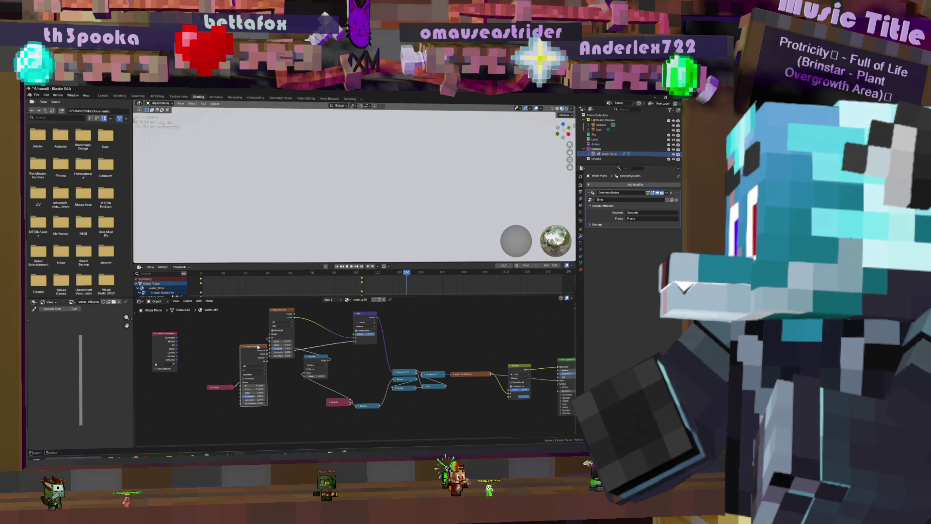
pyautogui.moveTo(280, 318); pyautogui.dragTo(354, 302)
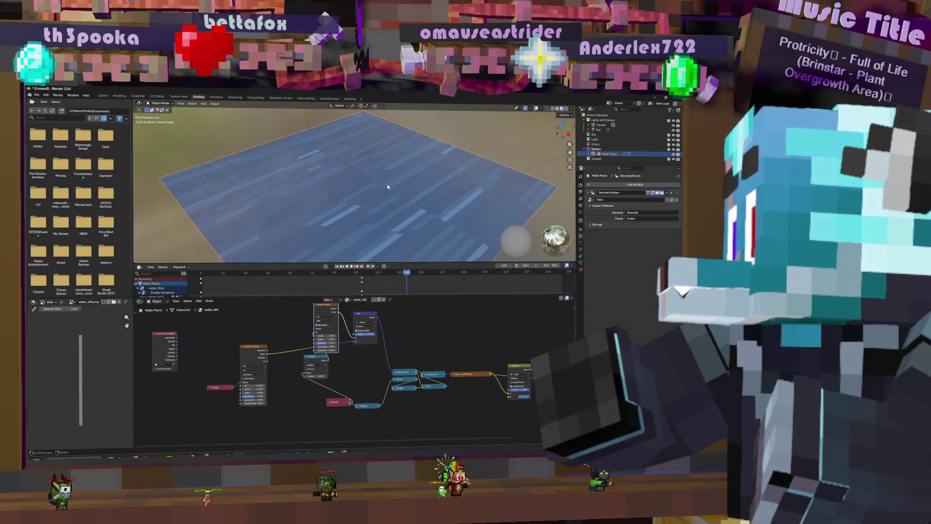
pyautogui.scroll(4, 388, 193)
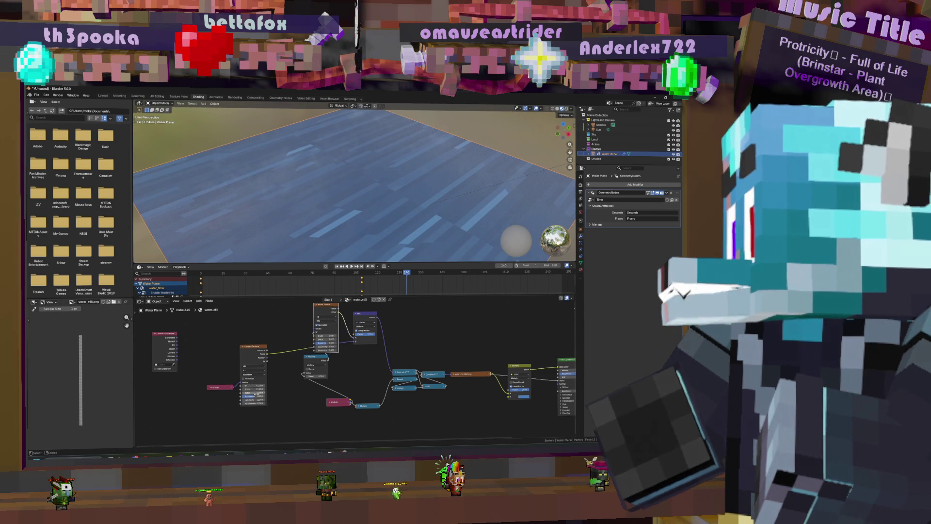
# - Link a Voronoi output onward and raise the Voronoi Scale to about 142
pyautogui.moveTo(258, 389); pyautogui.dragTo(297, 389)
pyautogui.moveTo(267, 357); pyautogui.dragTo(356, 342)
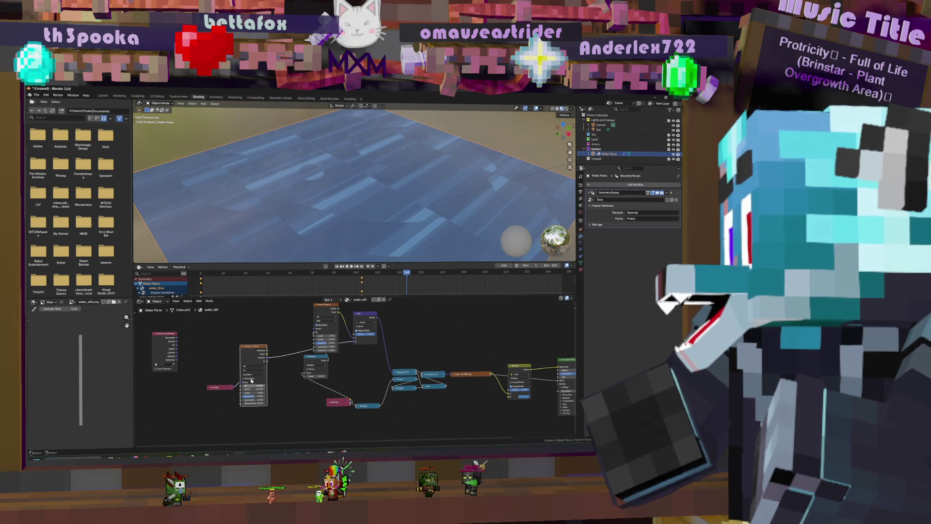
pyautogui.moveTo(258, 349); pyautogui.dragTo(275, 341)
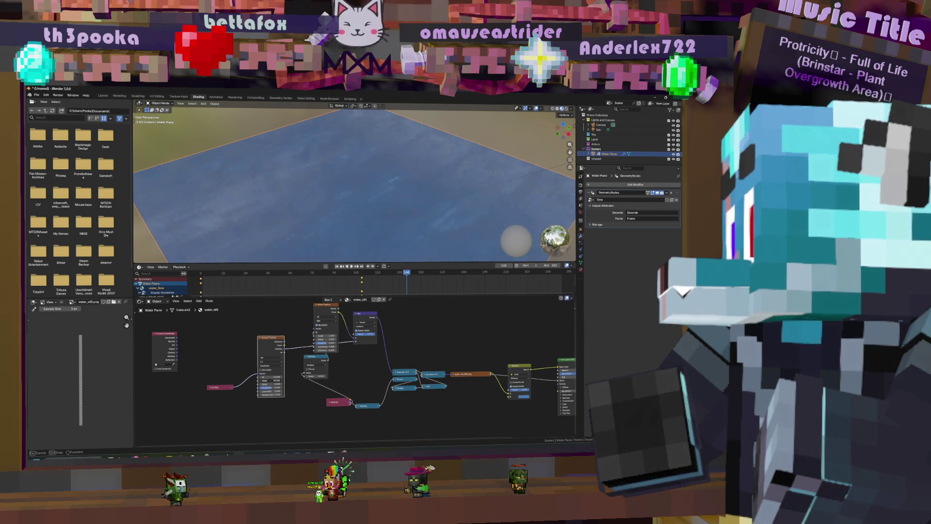
pyautogui.moveTo(270, 380); pyautogui.dragTo(334, 380)
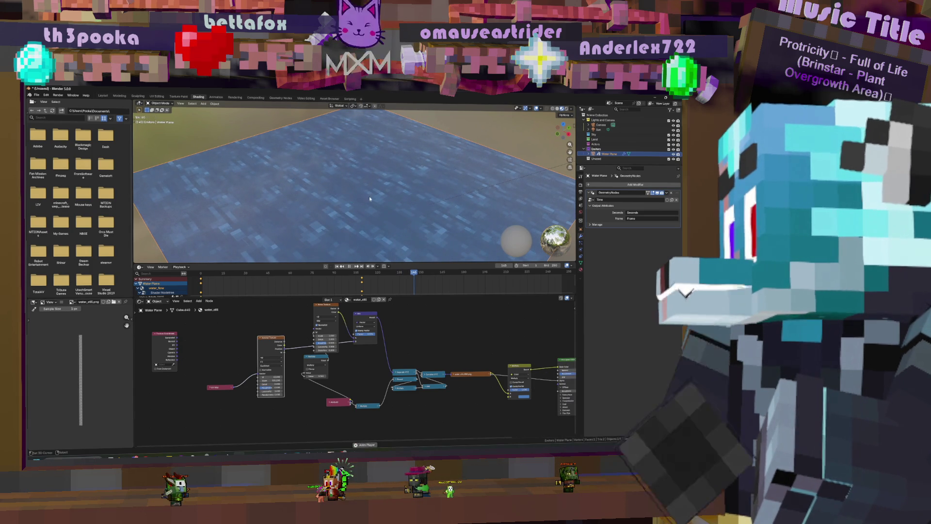
pyautogui.press('space')
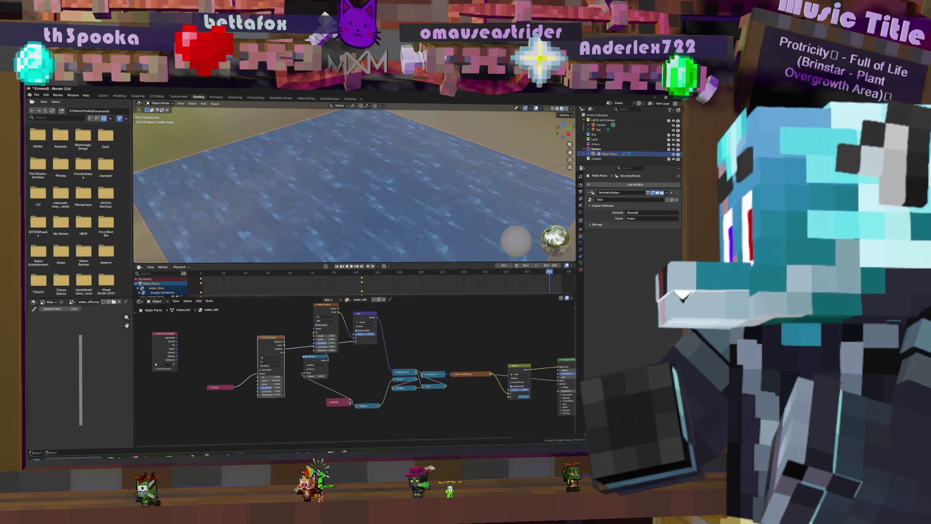
# - Connect the Voronoi Texture's output into another node and play the animation
pyautogui.scroll(3, 351, 386)
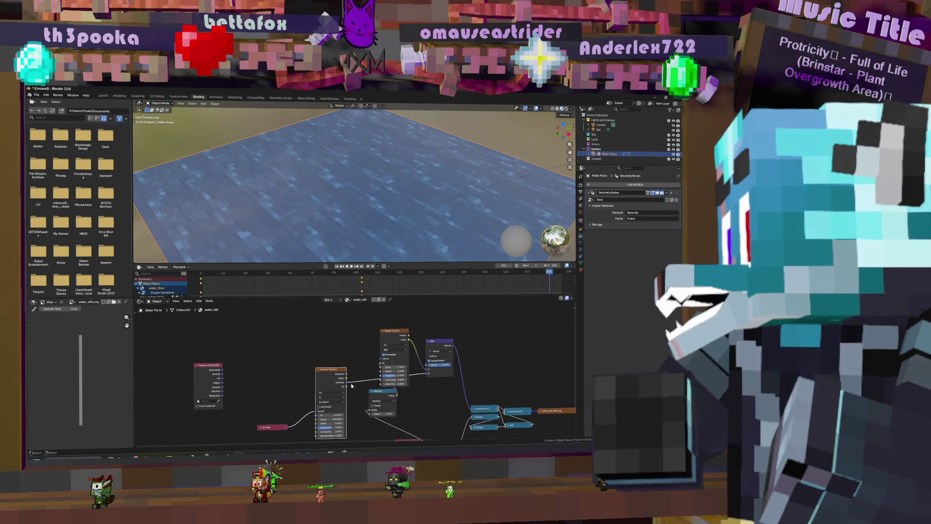
pyautogui.moveTo(415, 442); pyautogui.dragTo(406, 396, button='middle')
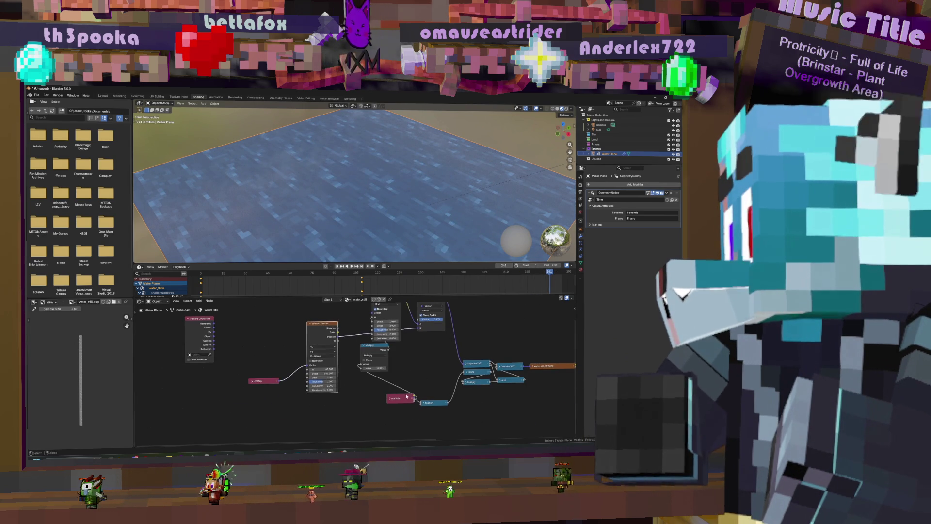
pyautogui.moveTo(333, 337); pyautogui.dragTo(348, 365, button='middle')
pyautogui.moveTo(348, 365); pyautogui.dragTo(387, 342)
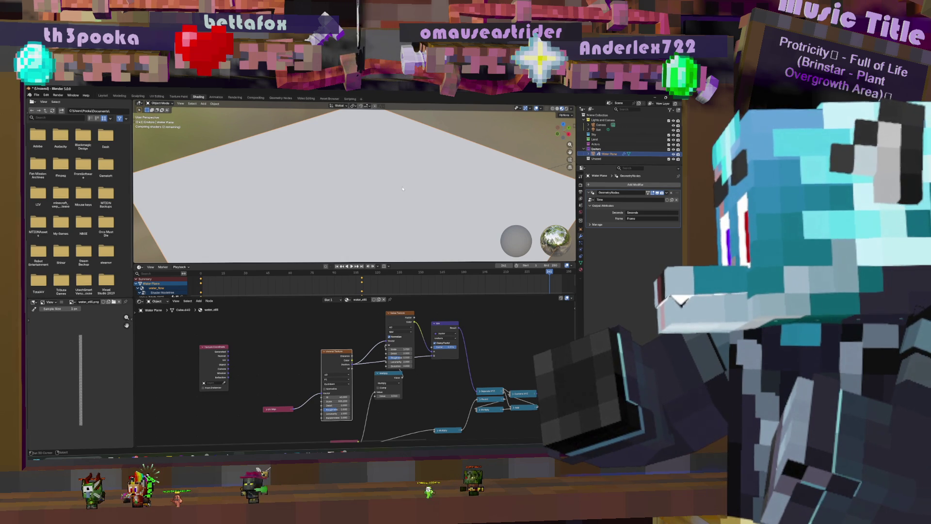
pyautogui.press('space')
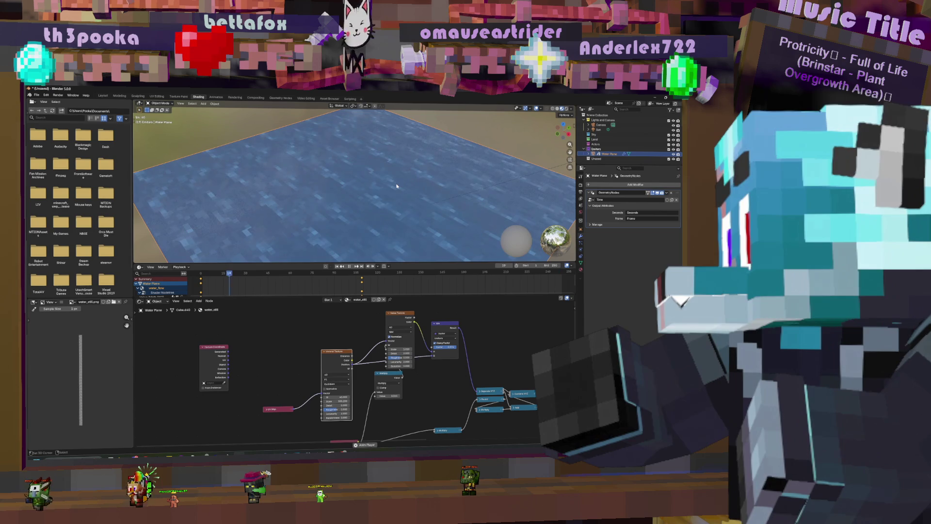
# - Move the Multiply node down and left and restart the playback
pyautogui.moveTo(374, 325); pyautogui.dragTo(331, 311, button='middle')
pyautogui.moveTo(352, 361)
pyautogui.mouseDown()
pyautogui.moveTo(333, 395)
pyautogui.moveTo(333, 383)
pyautogui.mouseUp()
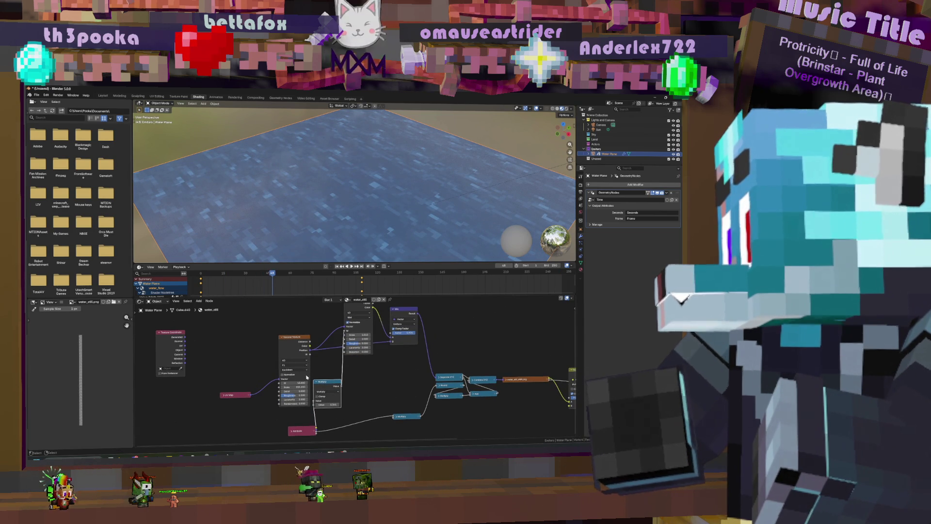
pyautogui.press('space')
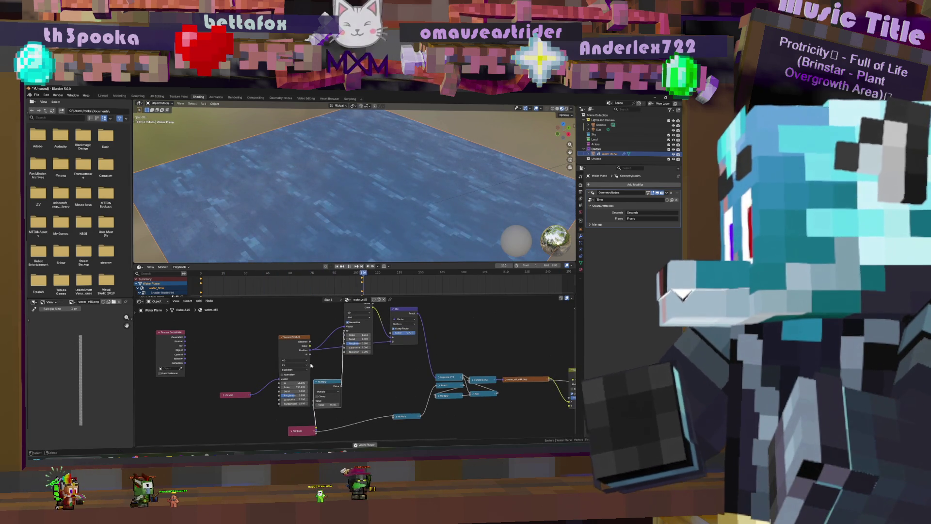
# - Switch the Voronoi Texture from 4D to 3D and preview the water animation
pyautogui.click(300, 361)
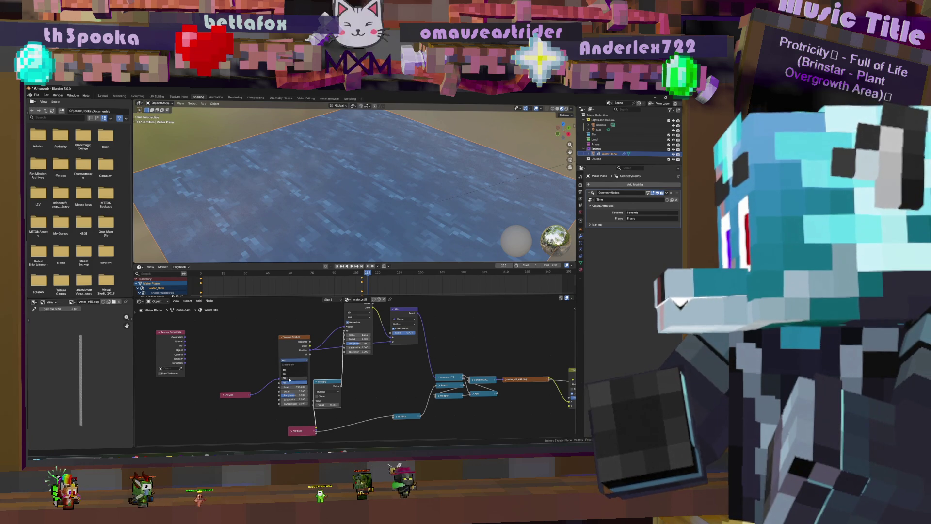
pyautogui.click(294, 375)
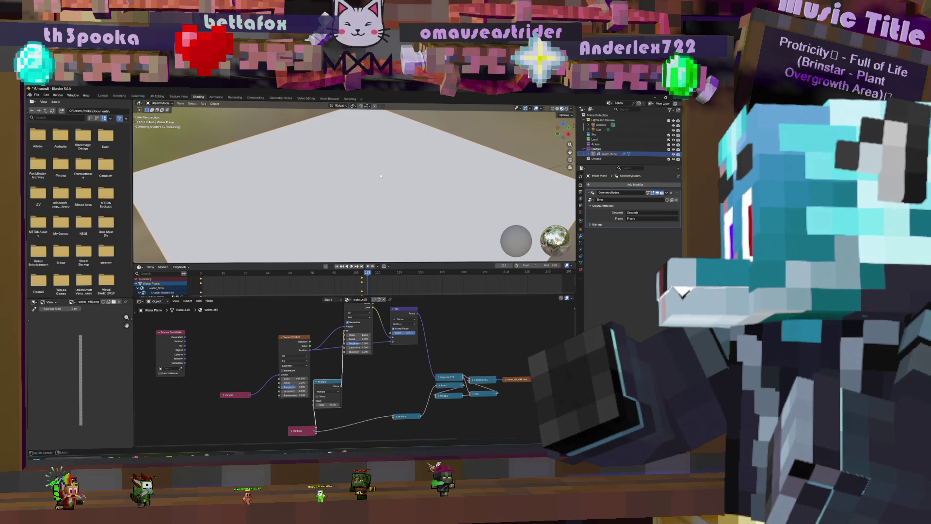
pyautogui.press('space')
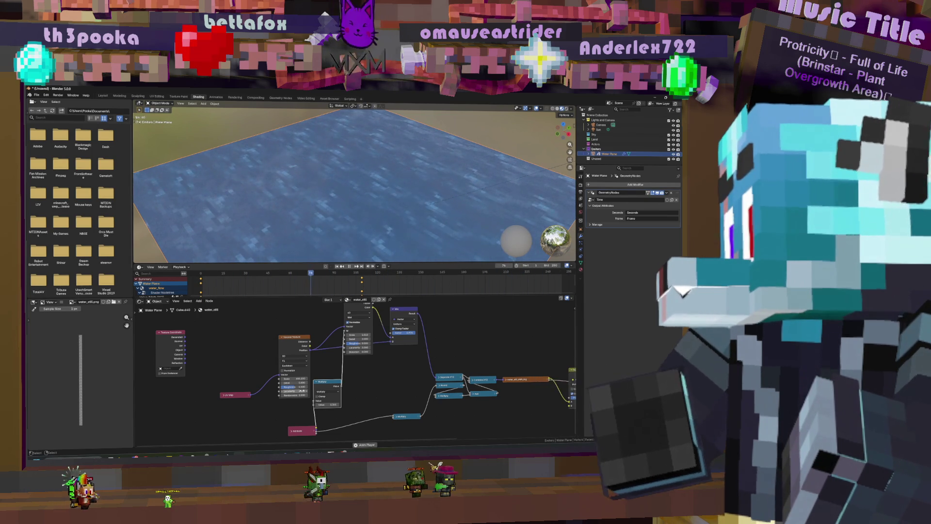
pyautogui.press('space')
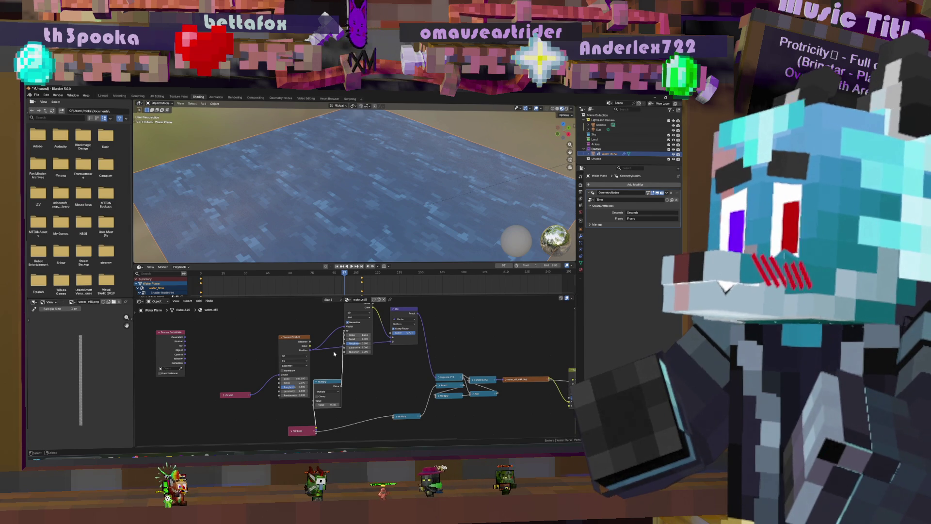
pyautogui.press('space')
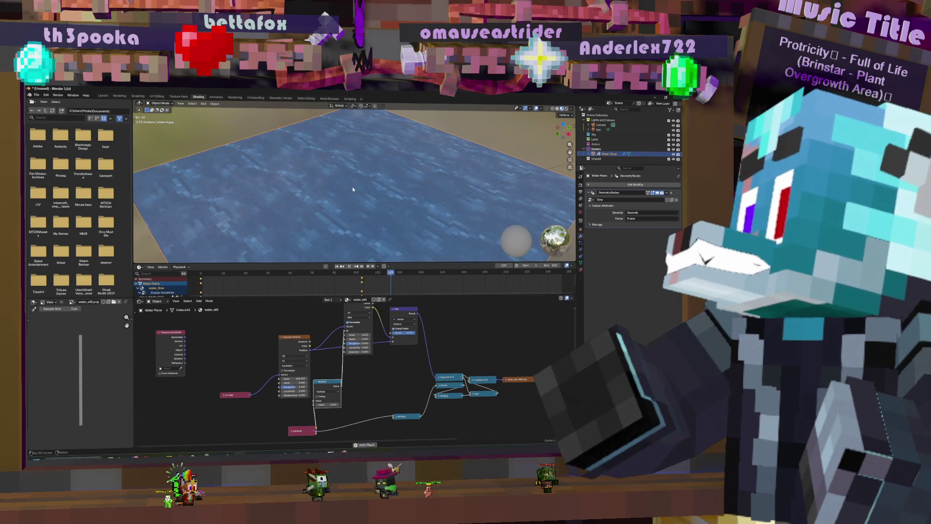
pyautogui.press('space')
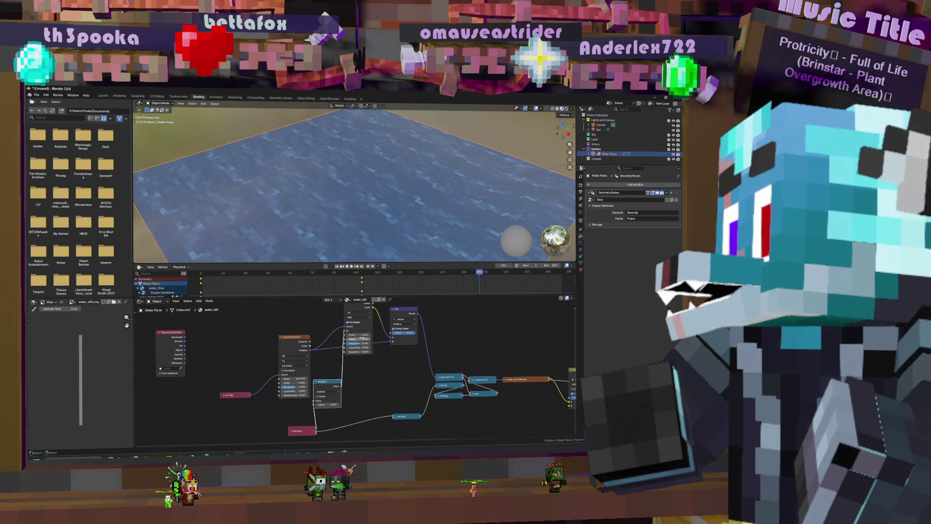
pyautogui.press('space')
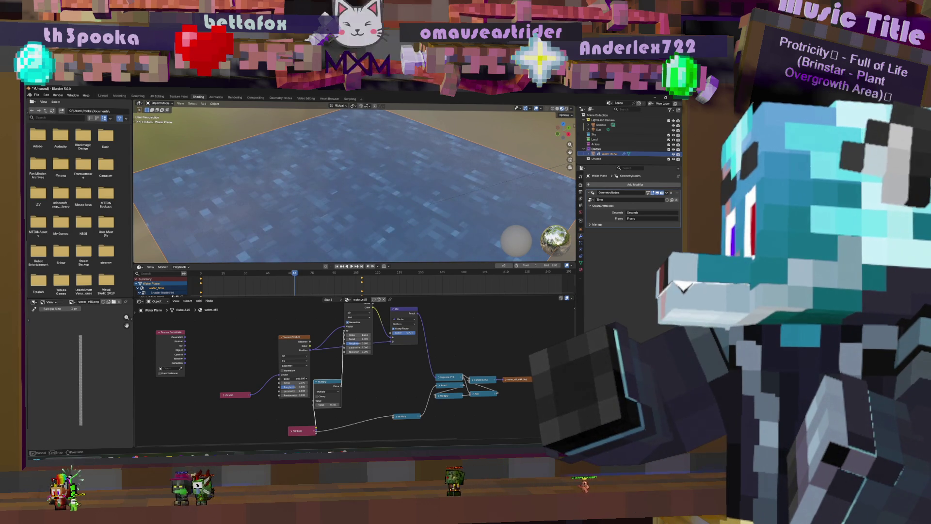
# - Lower the Voronoi Scale to about 100 and preview the finer water
pyautogui.moveTo(294, 378); pyautogui.dragTo(281, 378)
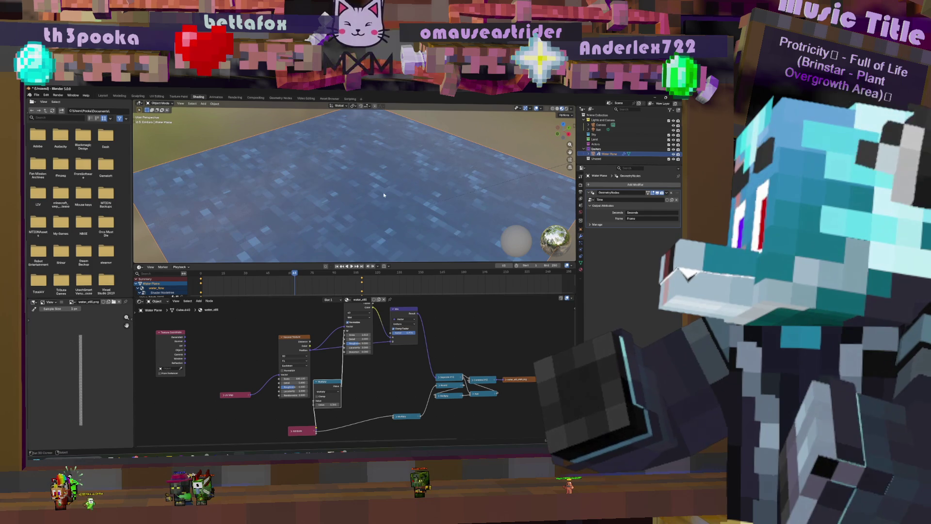
pyautogui.press('space')
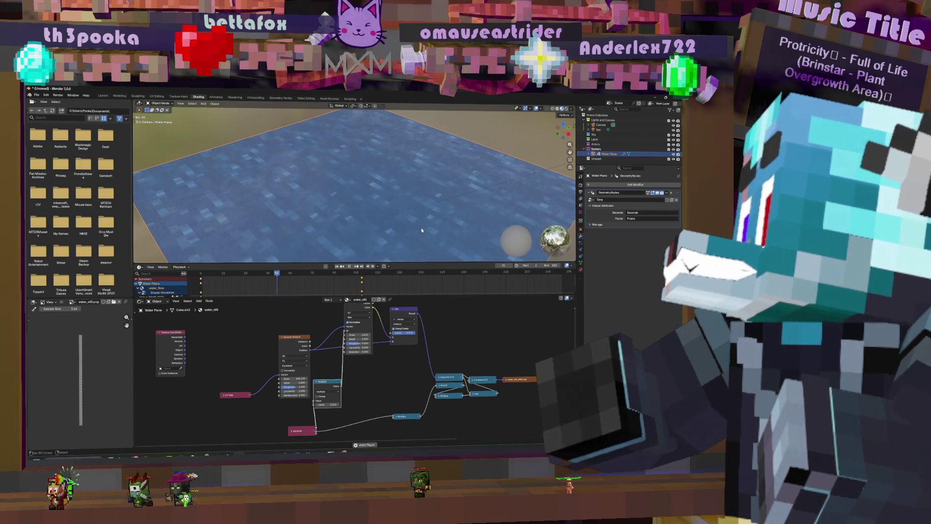
pyautogui.press('space')
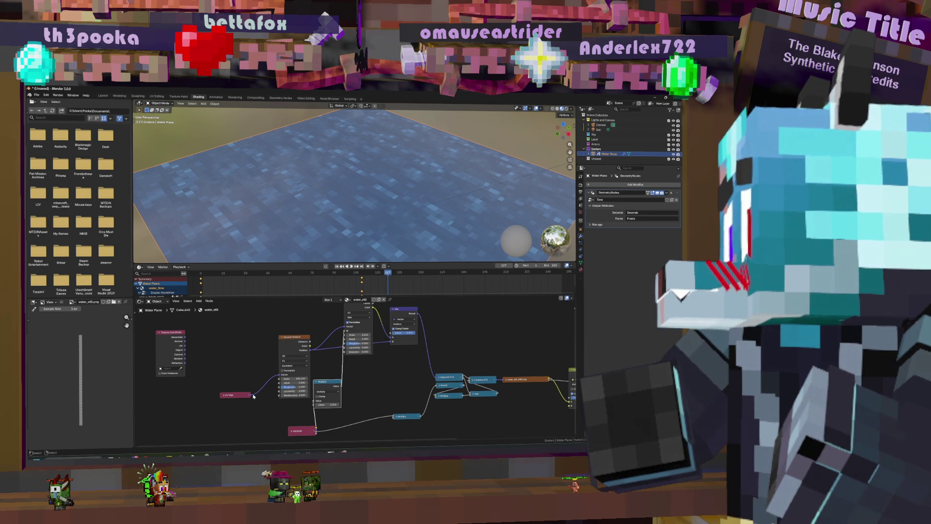
pyautogui.moveTo(256, 397); pyautogui.dragTo(261, 425, button='middle')
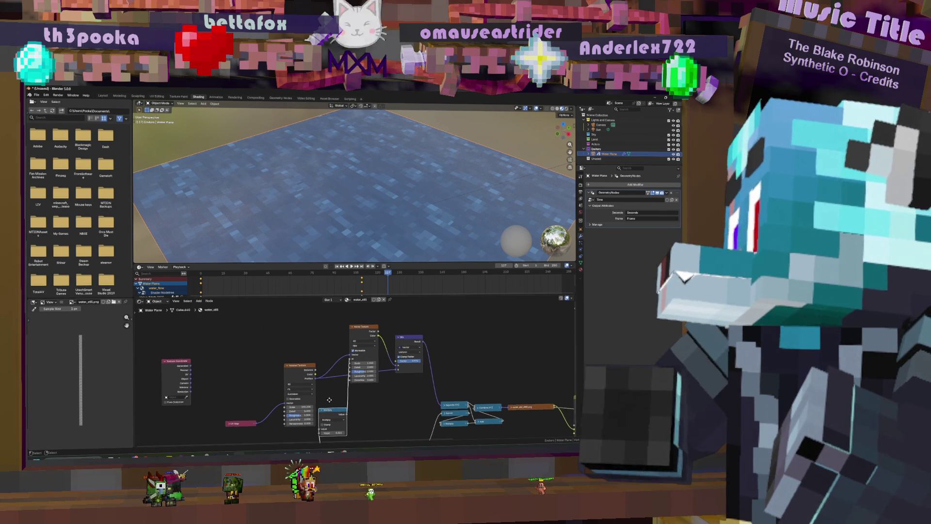
# - Rearrange the Attribute, Multiply and Noise Texture nodes and preview the animation
pyautogui.moveTo(258, 409); pyautogui.dragTo(246, 383, button='middle')
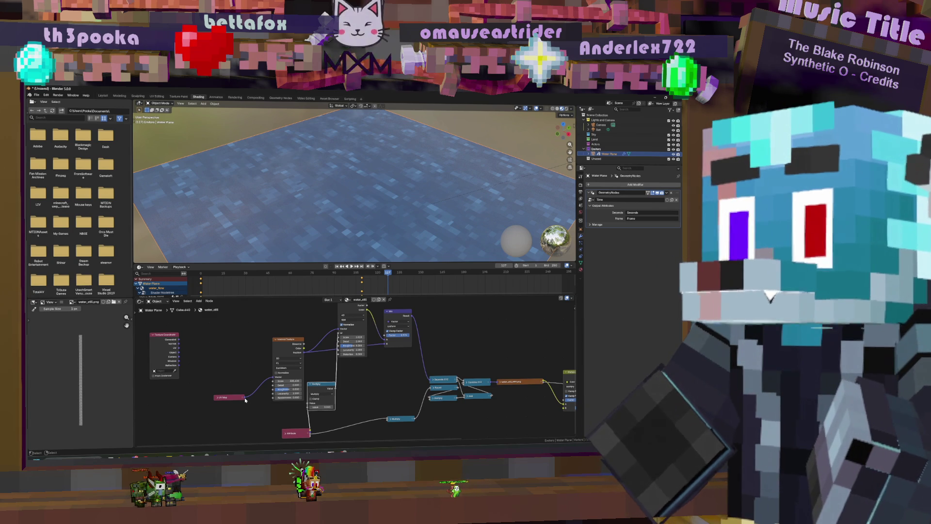
pyautogui.moveTo(298, 420); pyautogui.dragTo(332, 396, button='middle')
pyautogui.moveTo(333, 410); pyautogui.dragTo(290, 421)
pyautogui.moveTo(354, 362); pyautogui.dragTo(355, 365)
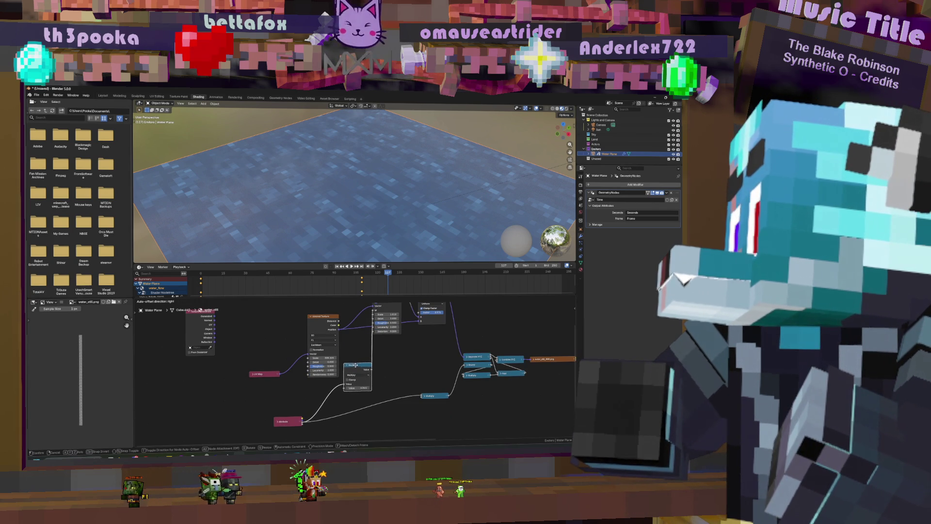
pyautogui.click(355, 364)
pyautogui.moveTo(406, 300); pyautogui.dragTo(387, 342, button='middle')
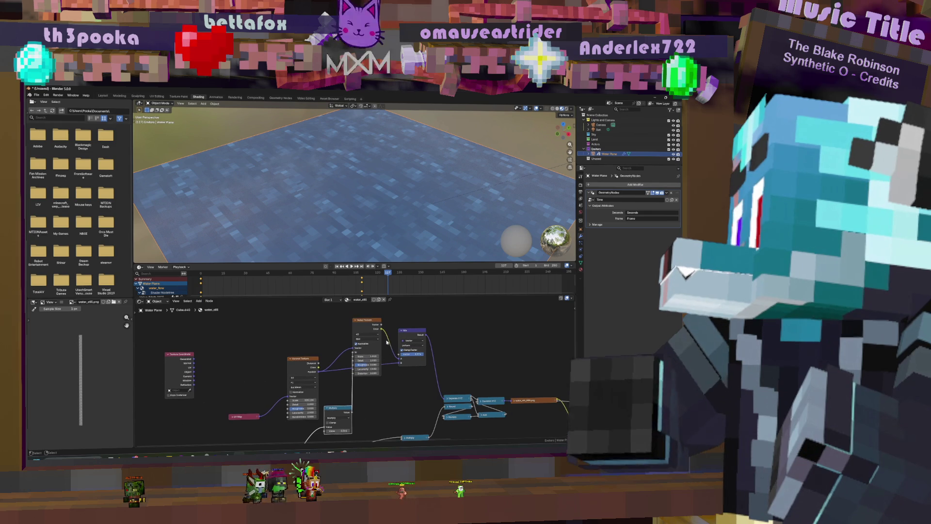
pyautogui.moveTo(365, 326); pyautogui.dragTo(368, 329)
pyautogui.click(370, 329)
pyautogui.moveTo(369, 329); pyautogui.dragTo(359, 307, button='middle')
pyautogui.press('space')
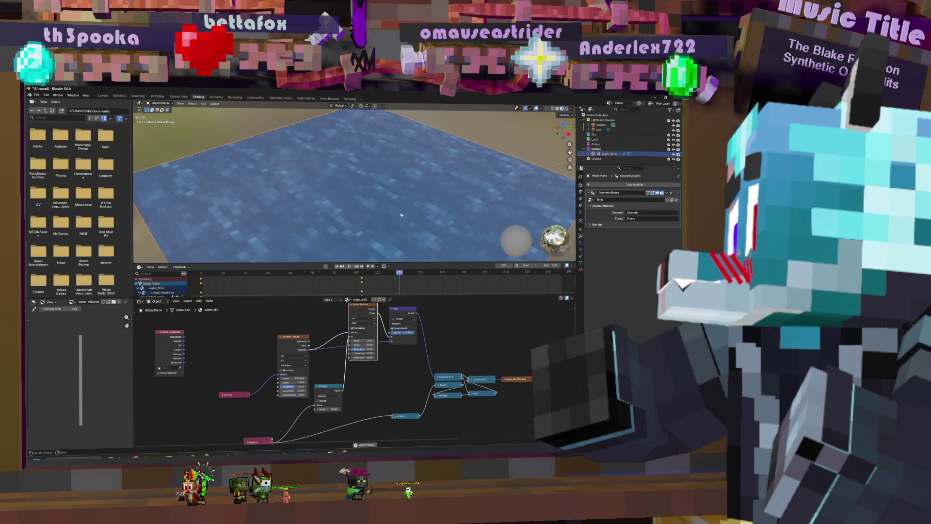
pyautogui.press('space')
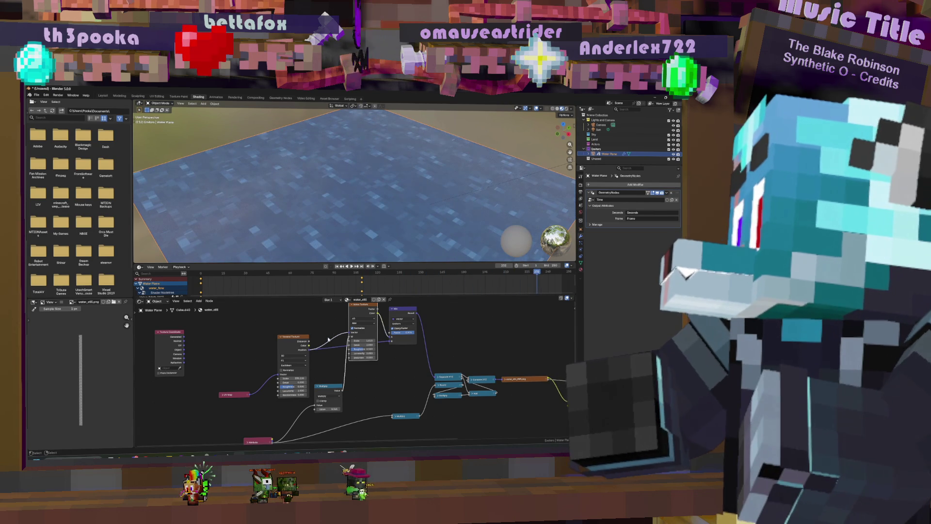
pyautogui.moveTo(329, 339); pyautogui.dragTo(347, 352, button='middle')
# - Pull the Voronoi Texture out of its links and wire UV Map into Noise Vector and Mix
pyautogui.keyDown('alt'); pyautogui.moveTo(312, 360); pyautogui.dragTo(270, 357); pyautogui.keyUp('alt')
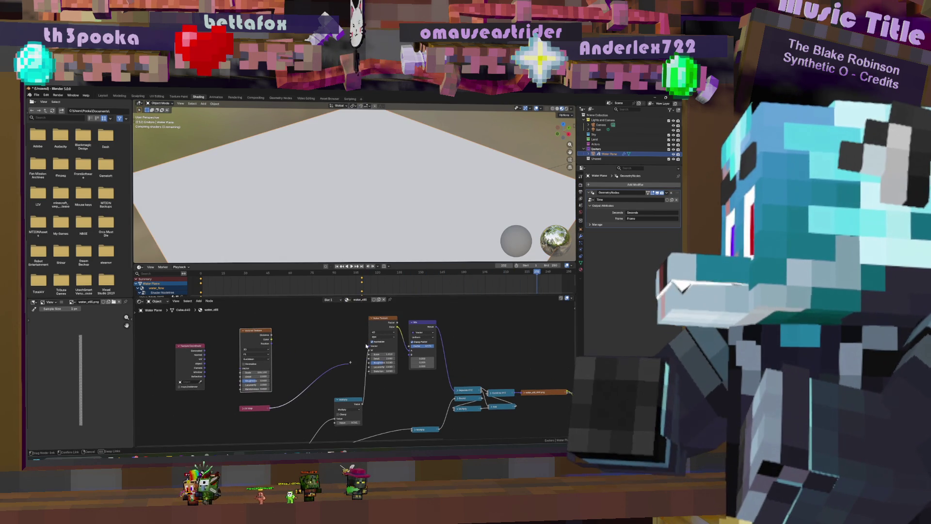
pyautogui.moveTo(368, 345); pyautogui.dragTo(367, 346)
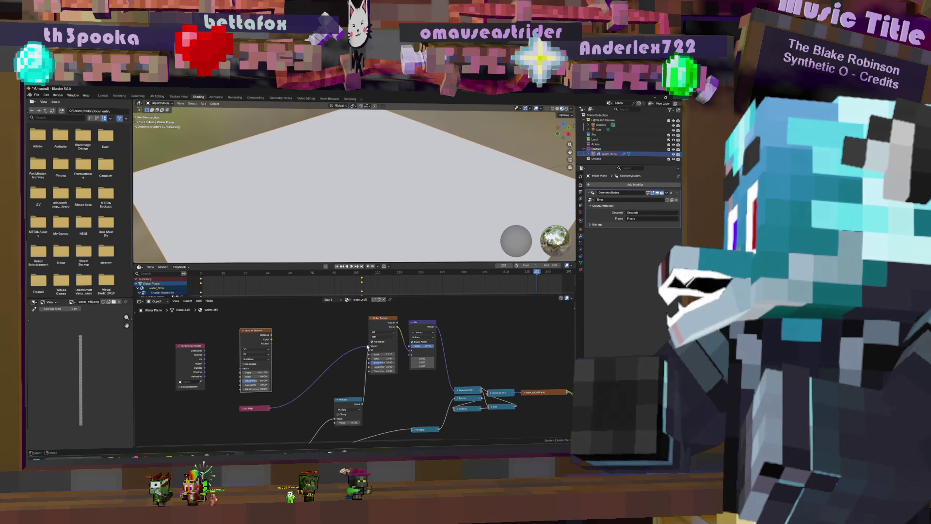
pyautogui.moveTo(275, 408)
pyautogui.mouseDown()
pyautogui.moveTo(364, 365)
pyautogui.moveTo(410, 358)
pyautogui.mouseUp()
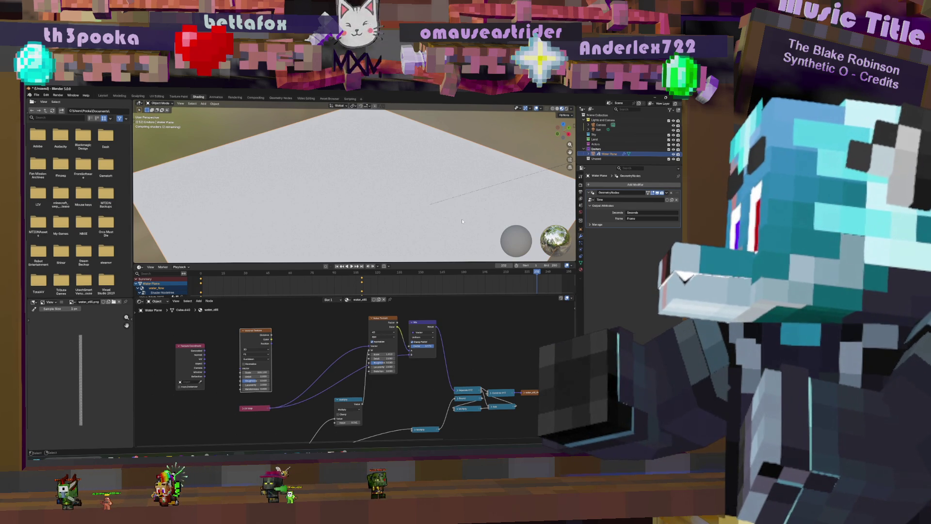
pyautogui.press('space')
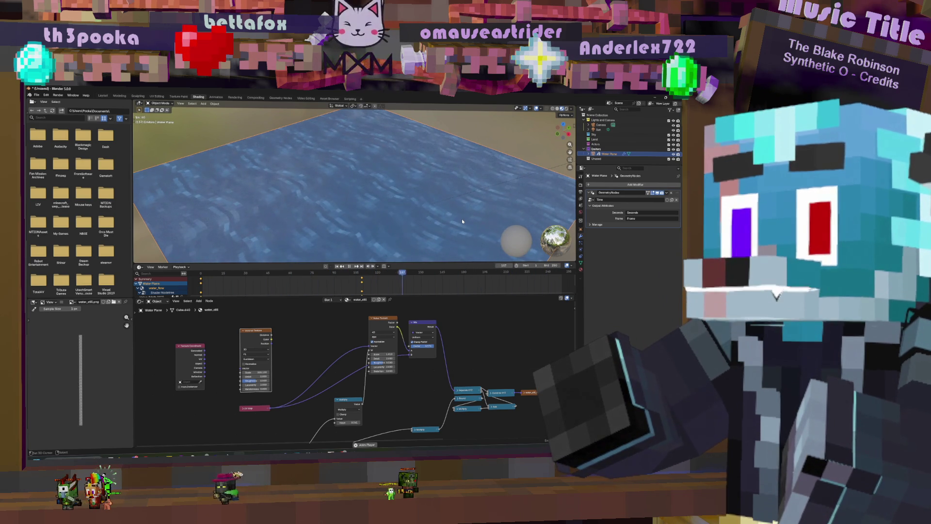
pyautogui.moveTo(566, 392); pyautogui.dragTo(574, 400)
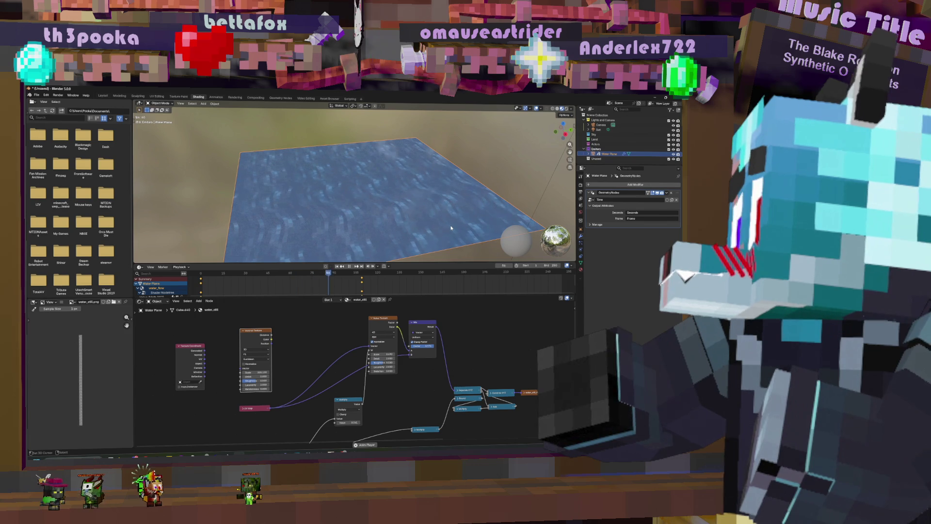
# - Move the Noise Texture node left and the Multiply node left and down
pyautogui.moveTo(382, 319); pyautogui.dragTo(370, 327)
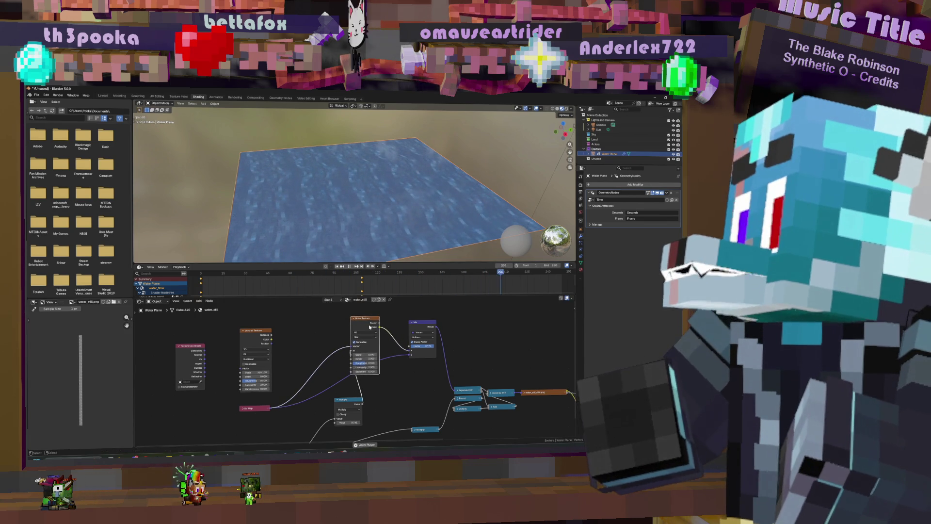
pyautogui.moveTo(353, 405); pyautogui.dragTo(331, 410)
pyautogui.scroll(2, 428, 333)
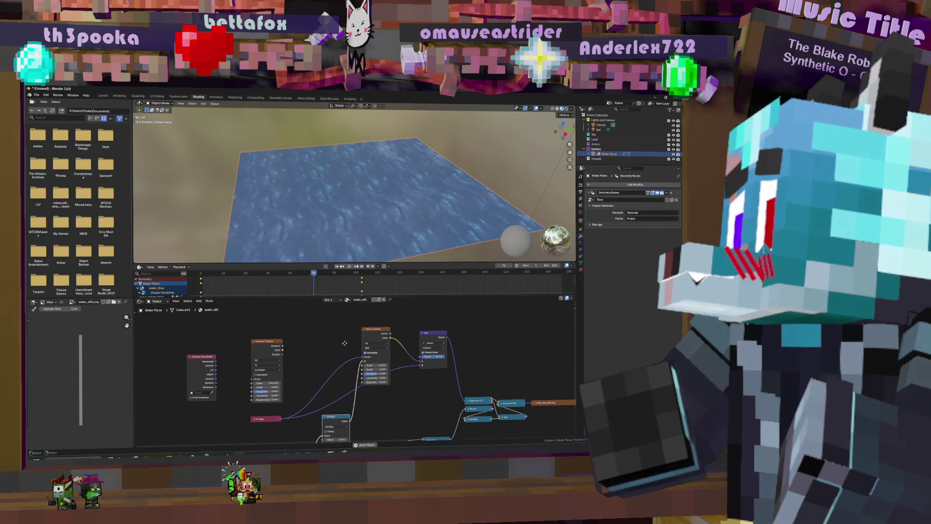
# - Insert a Math node between Noise Texture and Mix, set to Multiply with value 3.08
pyautogui.hotkey('shift', 'a')
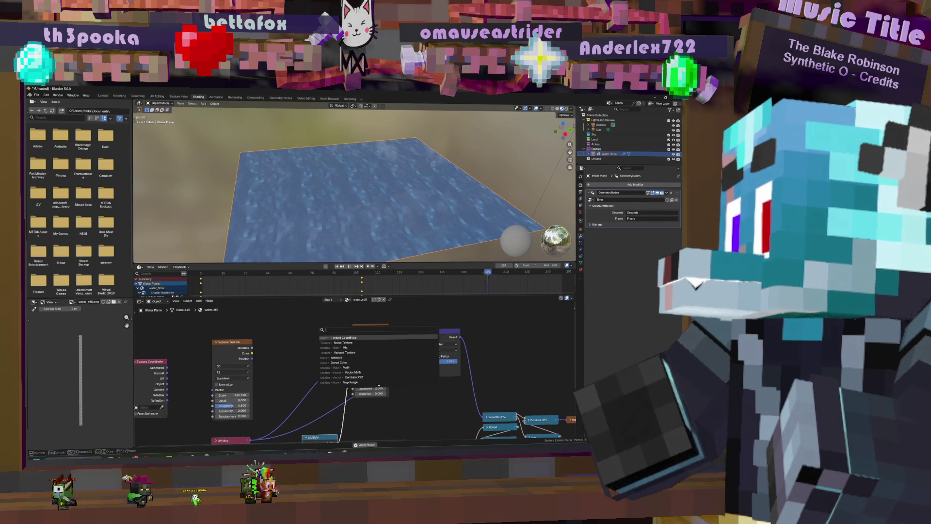
pyautogui.write('ma')
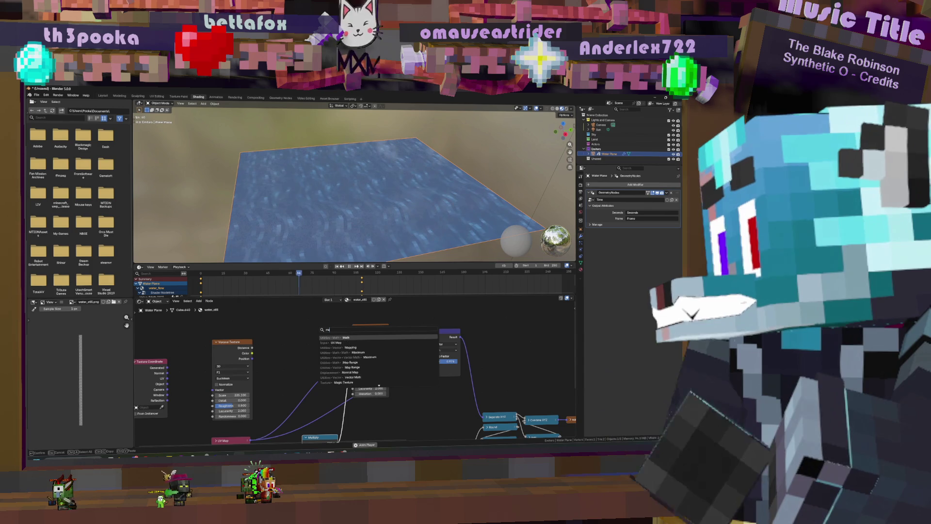
pyautogui.press('Return')
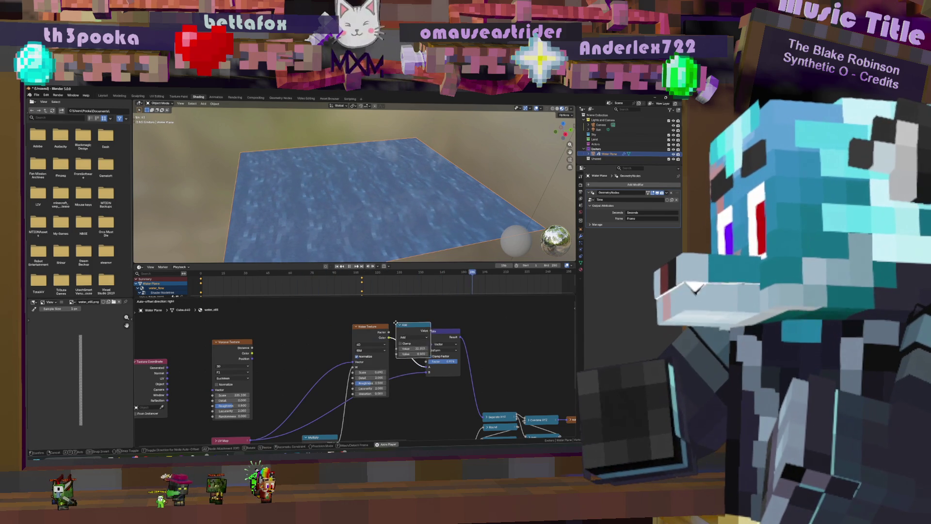
pyautogui.click(415, 321)
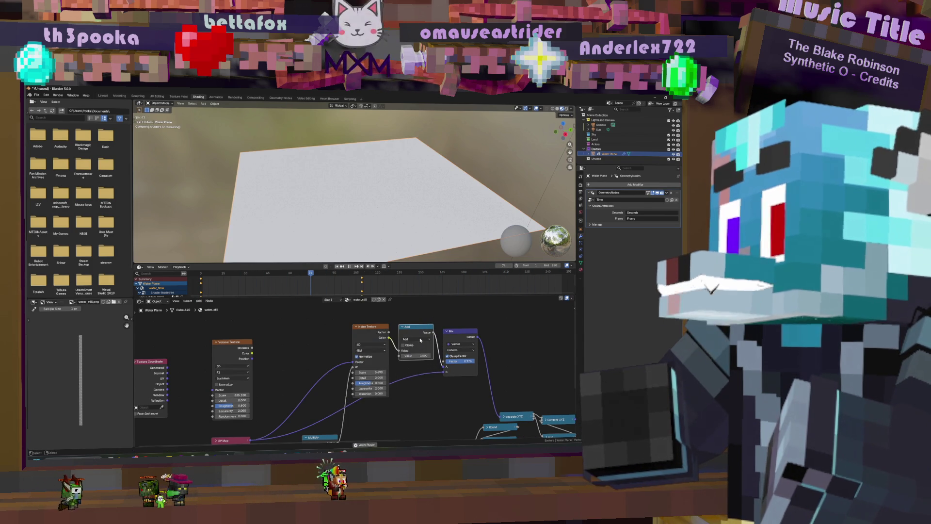
pyautogui.click(418, 340)
pyautogui.click(412, 352)
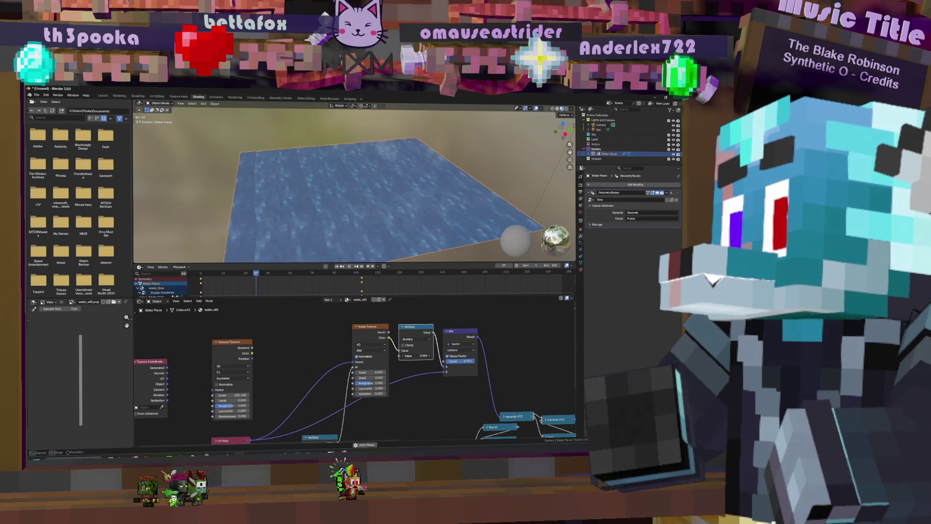
pyautogui.moveTo(416, 355); pyautogui.dragTo(465, 355)
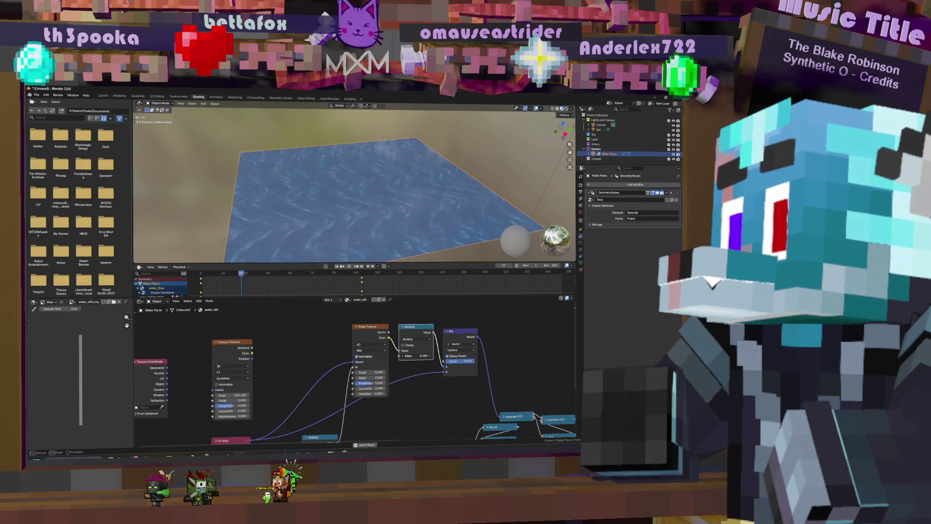
pyautogui.moveTo(416, 356); pyautogui.dragTo(411, 355)
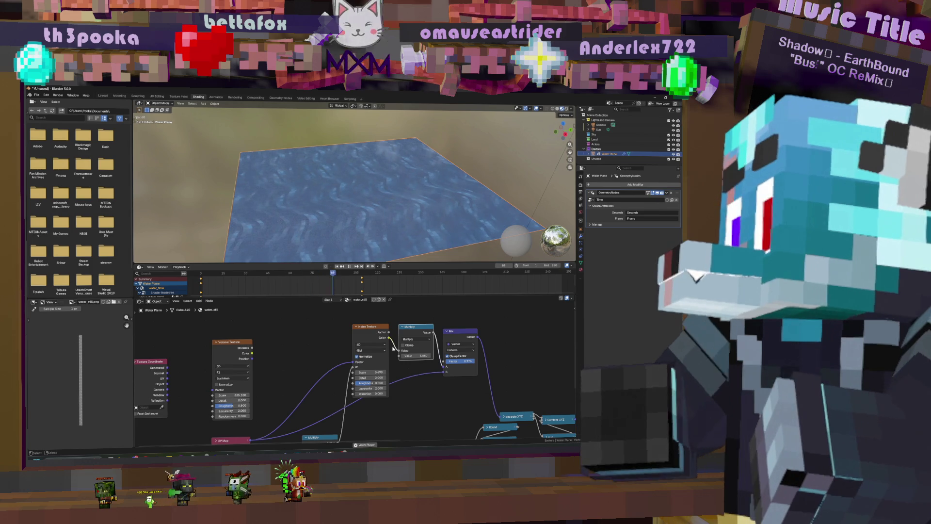
pyautogui.keyDown('ctrl'); pyautogui.hscroll(2, 393, 338); pyautogui.keyUp('ctrl')
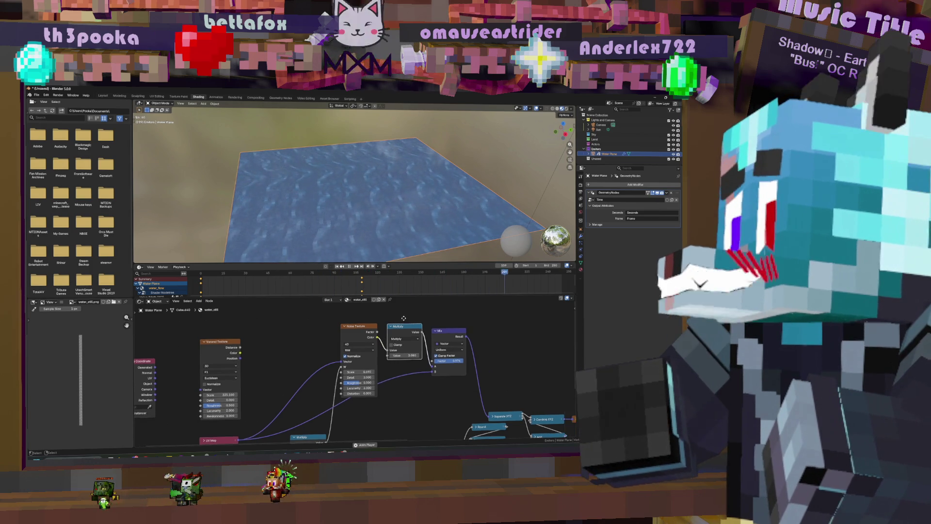
# - Switch the Math node to Subtract with a value of 0.5
pyautogui.click(406, 339)
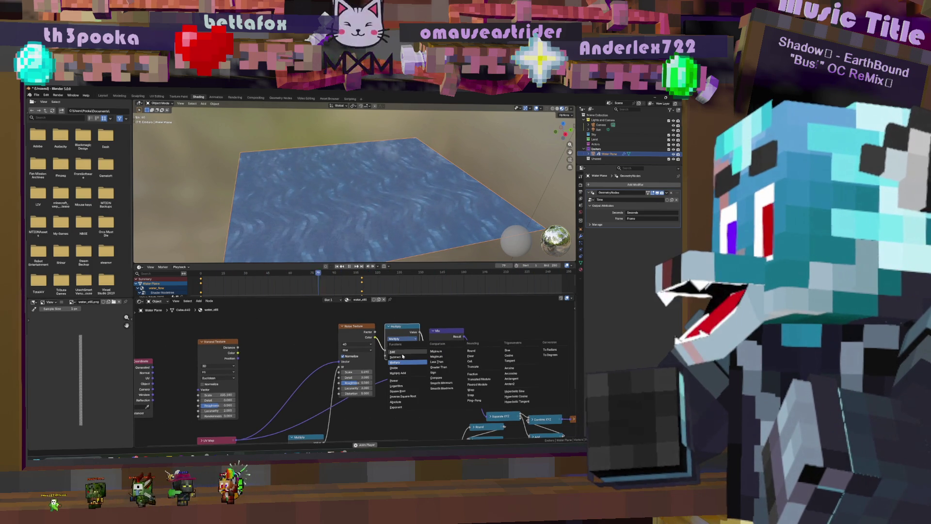
pyautogui.click(402, 357)
pyautogui.click(392, 356)
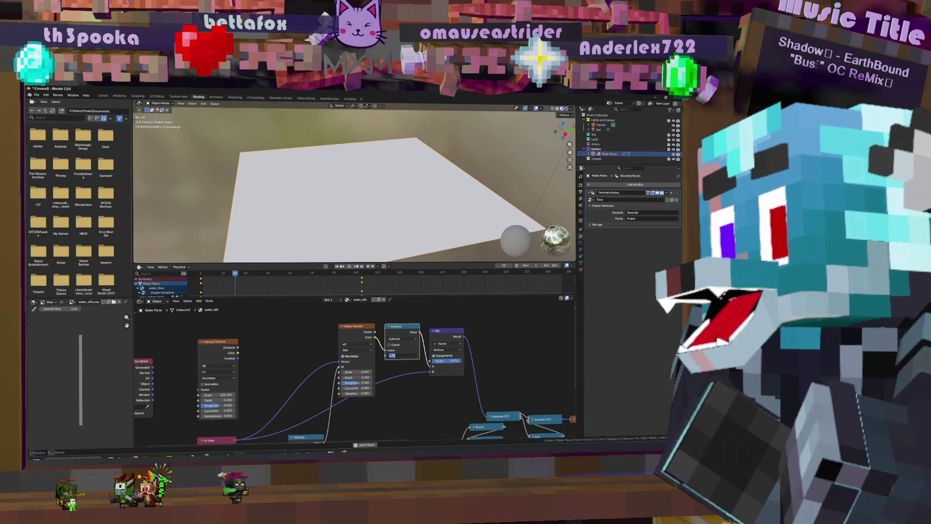
pyautogui.write('0.5')
pyautogui.press('Return')
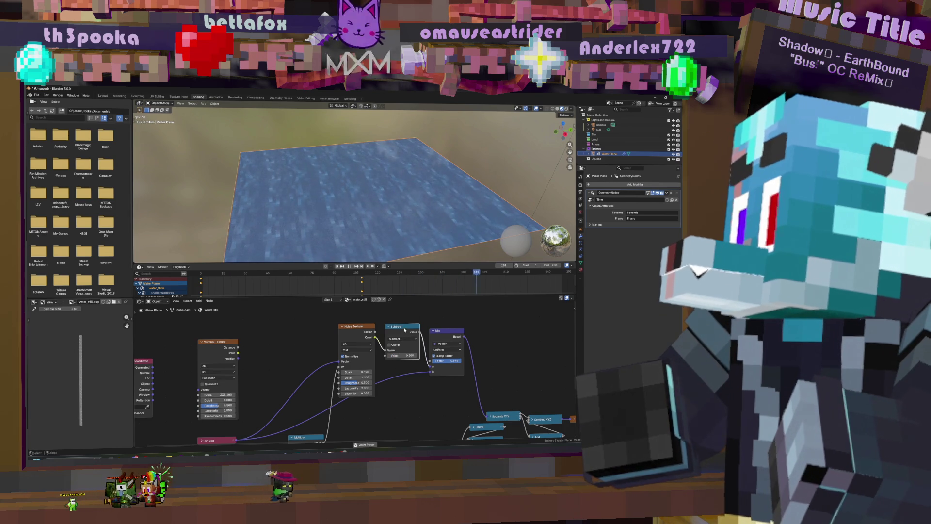
# - Paste a Multiply math node after Subtract and set its value to 3.5
pyautogui.moveTo(341, 310); pyautogui.dragTo(420, 360)
pyautogui.hotkey('ctrl', 'v')
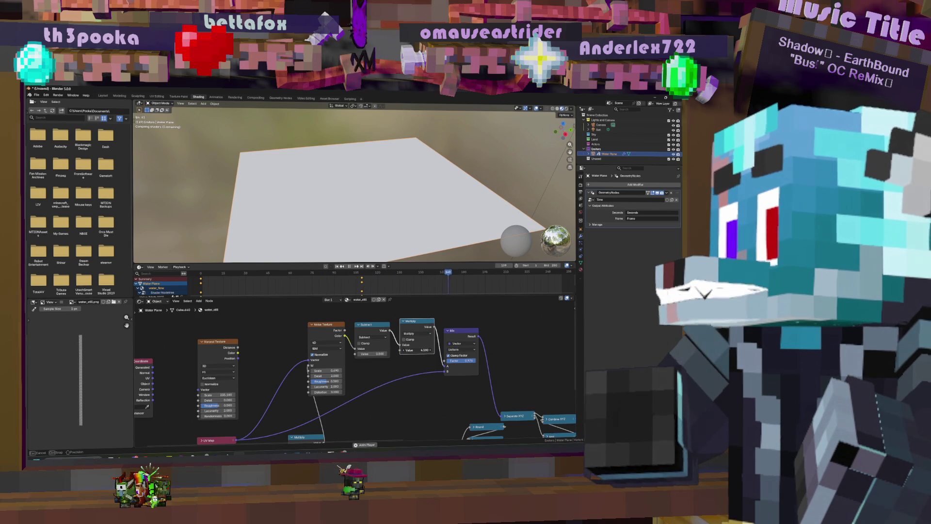
pyautogui.click(413, 350)
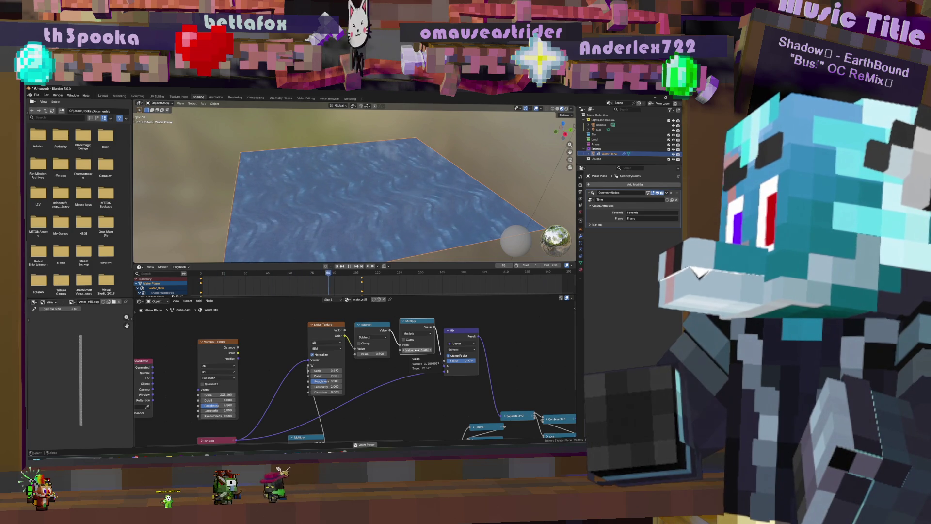
pyautogui.moveTo(417, 350)
pyautogui.mouseDown()
pyautogui.moveTo(437, 350)
pyautogui.moveTo(391, 350)
pyautogui.mouseUp()
pyautogui.moveTo(469, 331)
pyautogui.mouseDown()
pyautogui.moveTo(498, 332)
pyautogui.moveTo(481, 331)
pyautogui.mouseUp()
# - Add a Combine XYZ node before Mix and feed Multiply into its Z input
pyautogui.hotkey('shift', 'a')
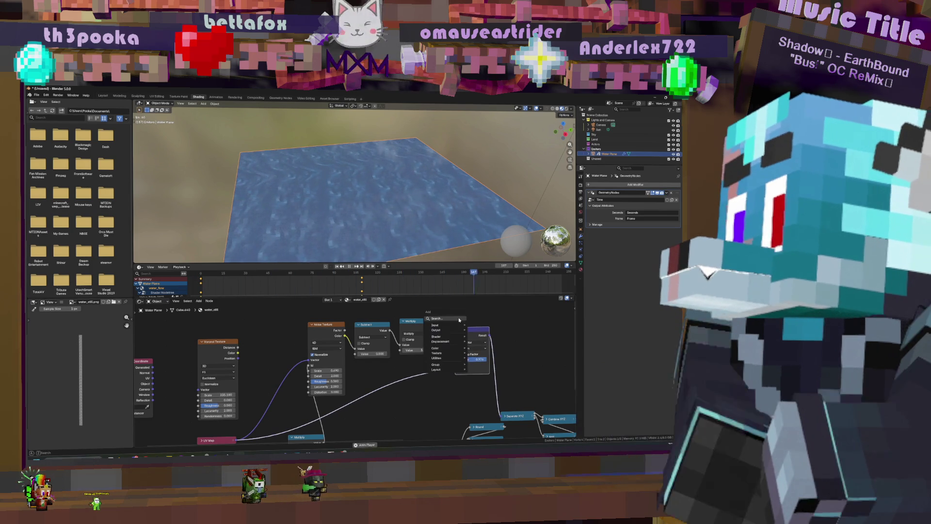
pyautogui.write('combin')
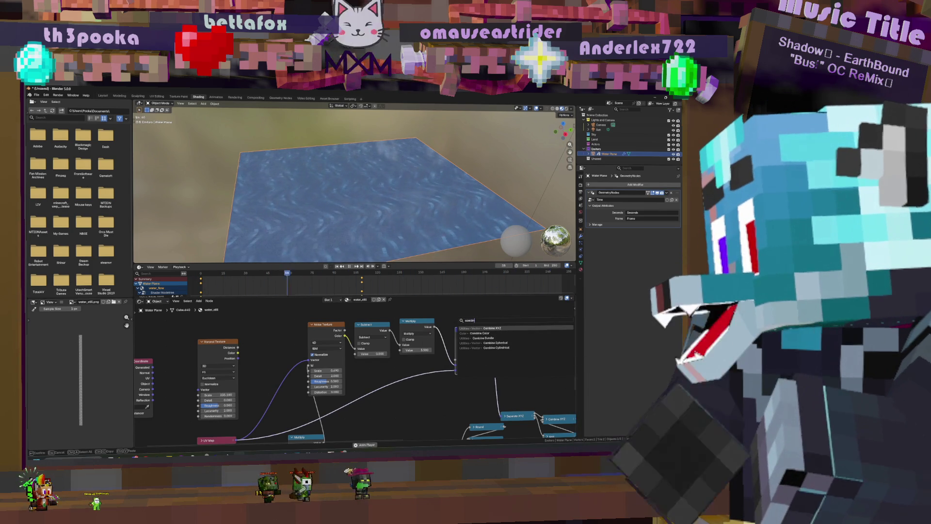
pyautogui.press('Return')
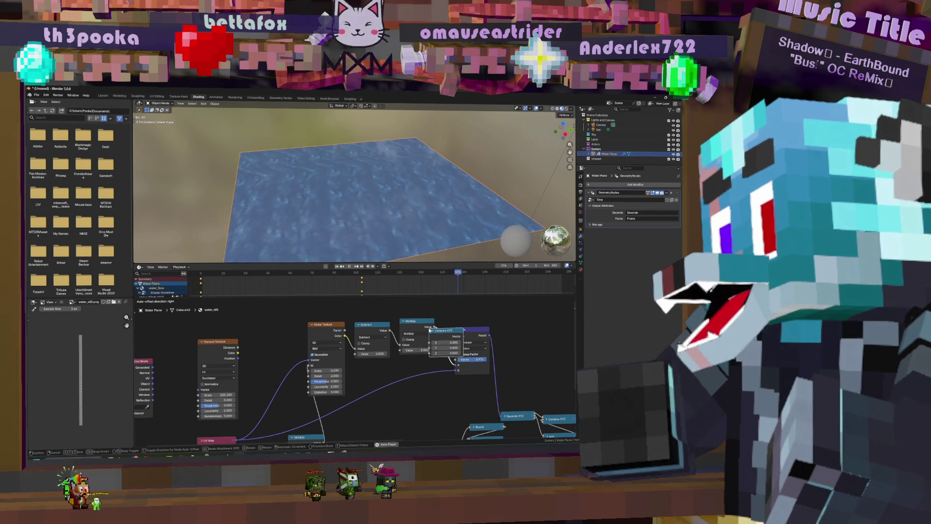
pyautogui.click(435, 328)
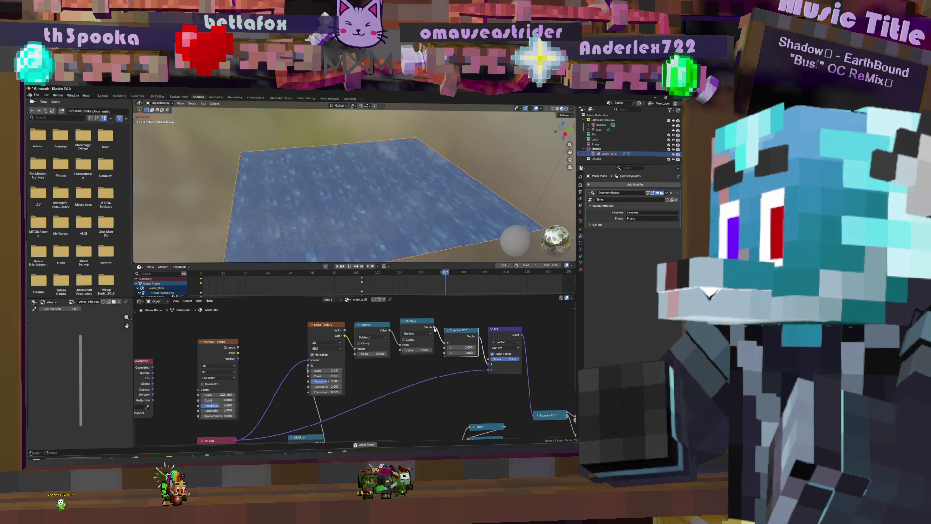
pyautogui.moveTo(435, 328)
pyautogui.mouseDown()
pyautogui.moveTo(437, 315)
pyautogui.moveTo(445, 347)
pyautogui.mouseUp()
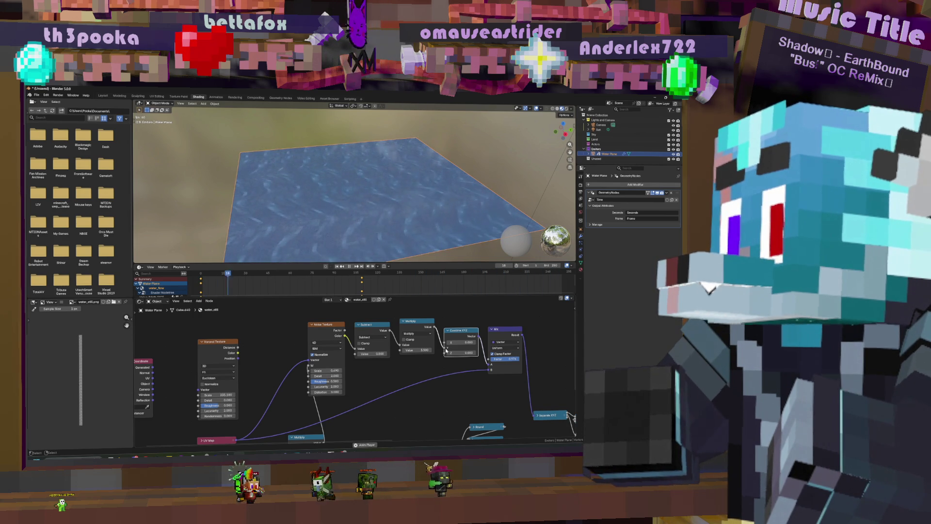
pyautogui.moveTo(445, 347); pyautogui.dragTo(445, 353)
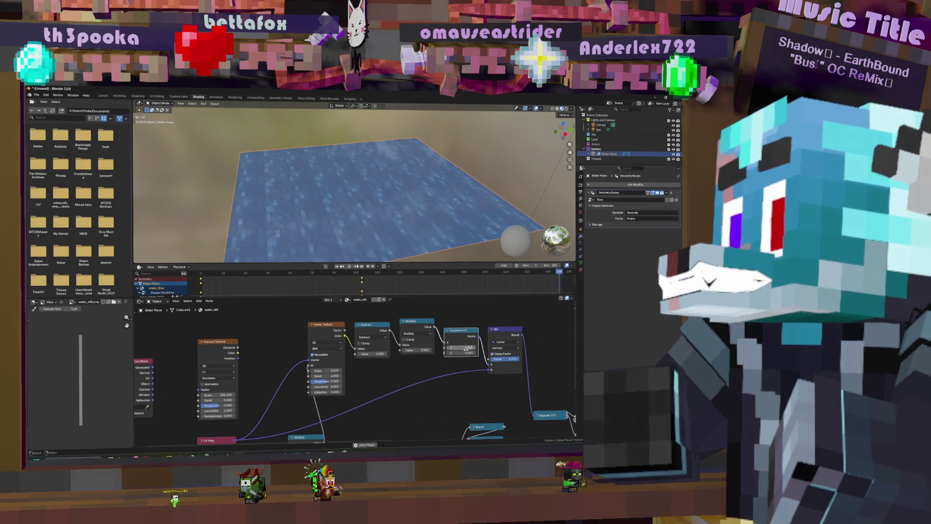
# - Orbit around the water plane and nudge the Combine XYZ X value
pyautogui.moveTo(458, 192); pyautogui.dragTo(444, 203, button='middle')
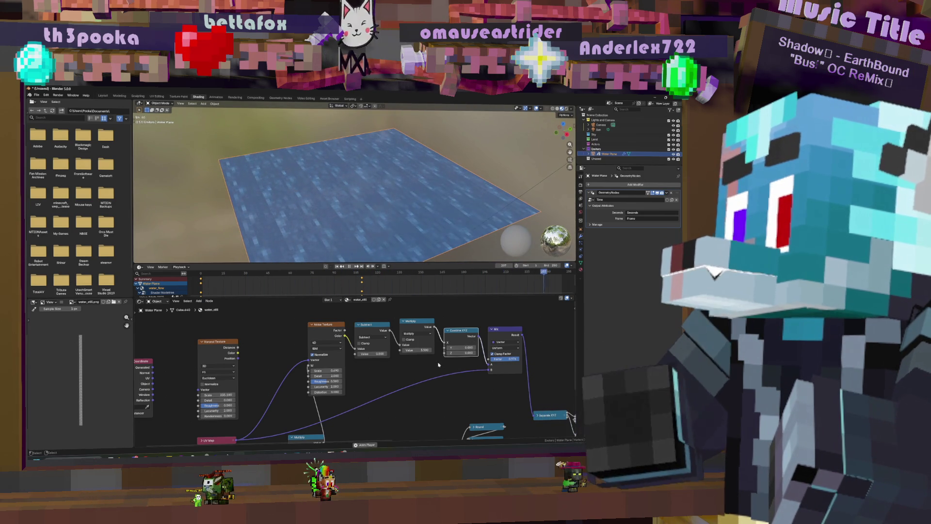
pyautogui.moveTo(464, 362); pyautogui.dragTo(405, 352, button='middle')
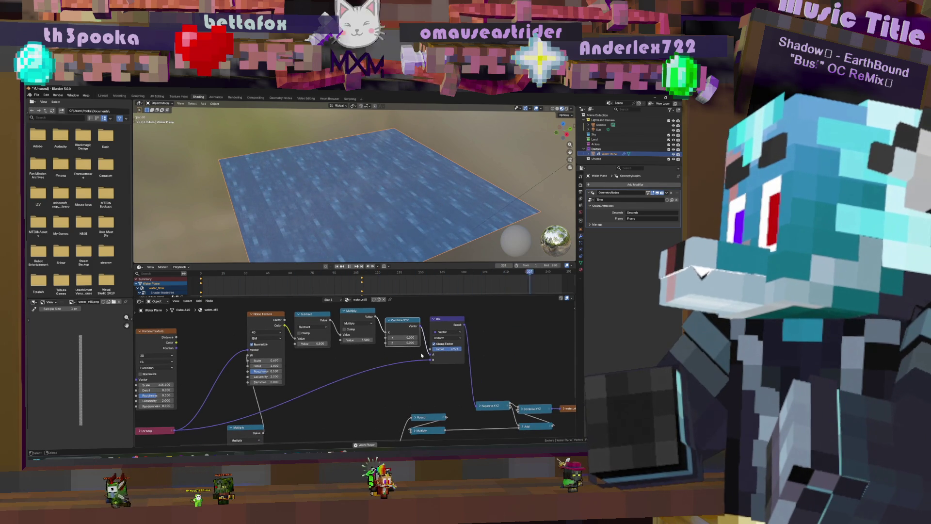
pyautogui.moveTo(465, 242); pyautogui.dragTo(440, 246, button='middle')
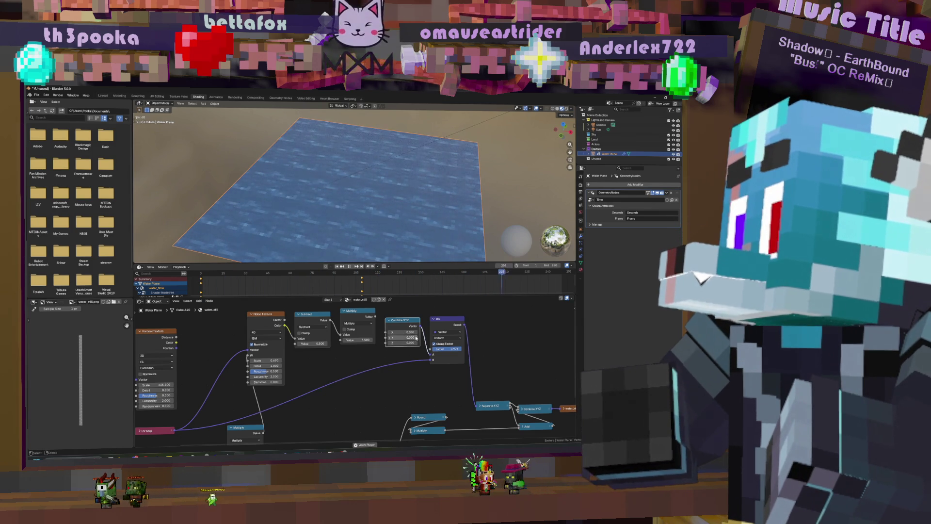
pyautogui.click(409, 331)
pyautogui.moveTo(409, 332)
pyautogui.mouseDown()
pyautogui.moveTo(436, 332)
pyautogui.moveTo(405, 337)
pyautogui.mouseUp()
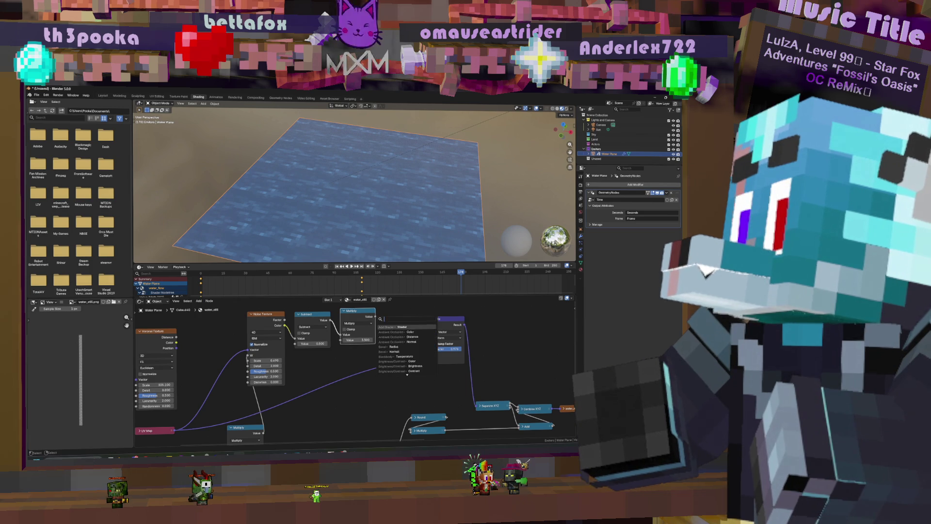
# - Start and then stop the animation playback, cancelling the value change
pyautogui.hotkey('shift', 'Left')
pyautogui.press('space')
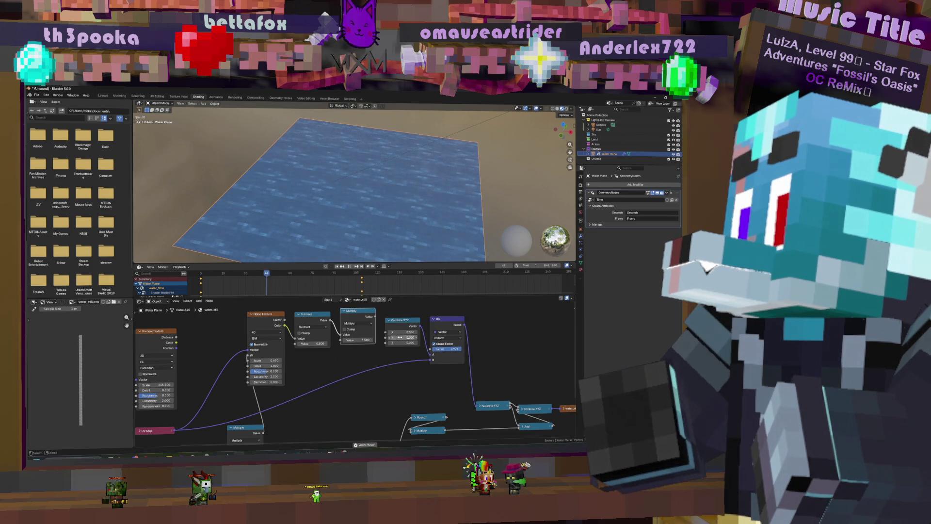
pyautogui.press('Escape')
pyautogui.press('Escape')
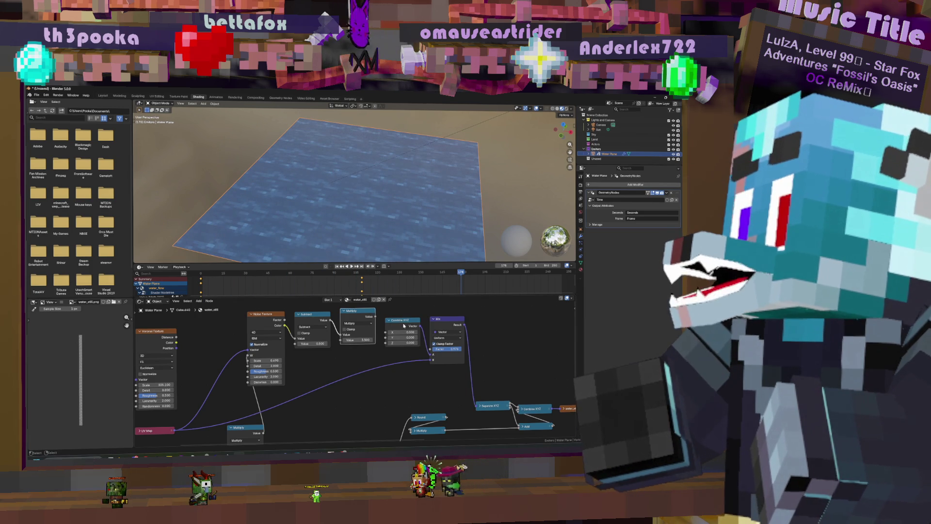
pyautogui.moveTo(403, 321); pyautogui.dragTo(384, 324, button='middle')
pyautogui.press('Escape')
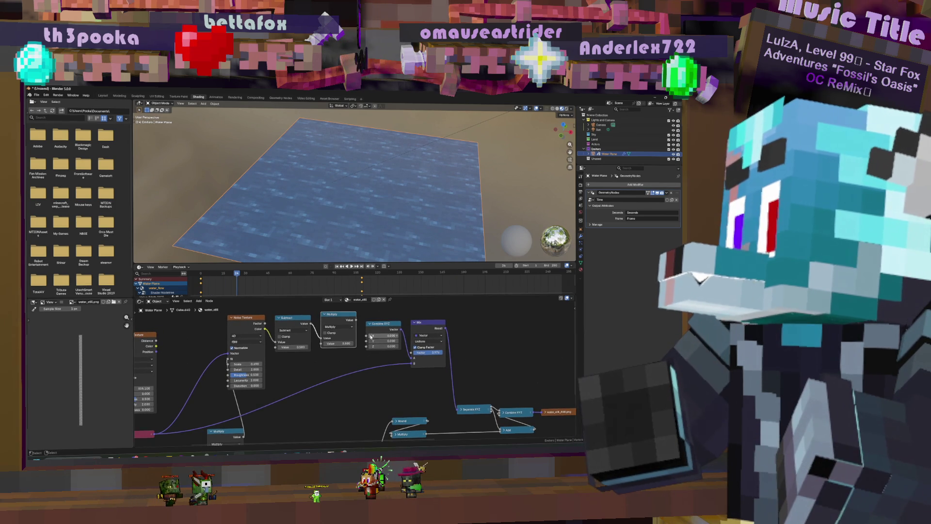
# - Link Multiply's output to Combine XYZ Y and place a duplicate Multiply above the original
pyautogui.moveTo(357, 320); pyautogui.dragTo(366, 341)
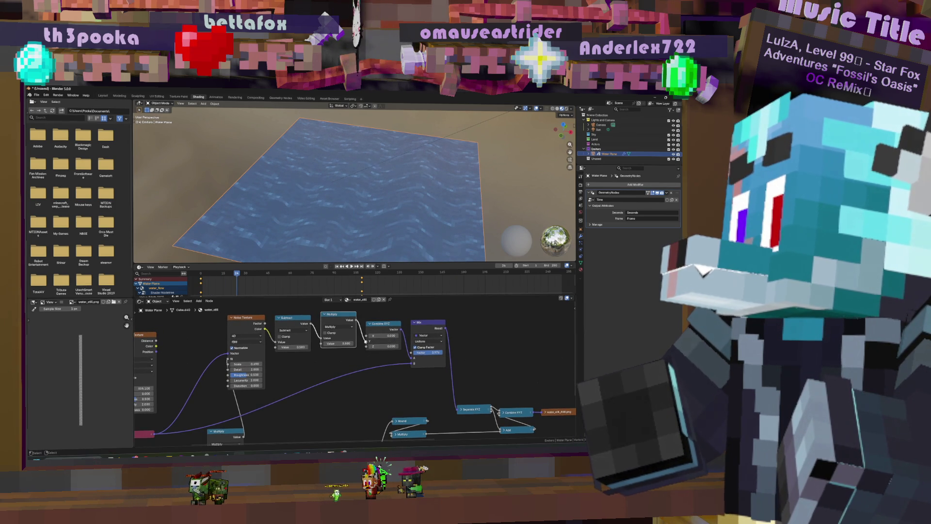
pyautogui.moveTo(341, 317); pyautogui.dragTo(355, 358, button='middle')
pyautogui.hotkey('shift', 'd')
pyautogui.click(354, 319)
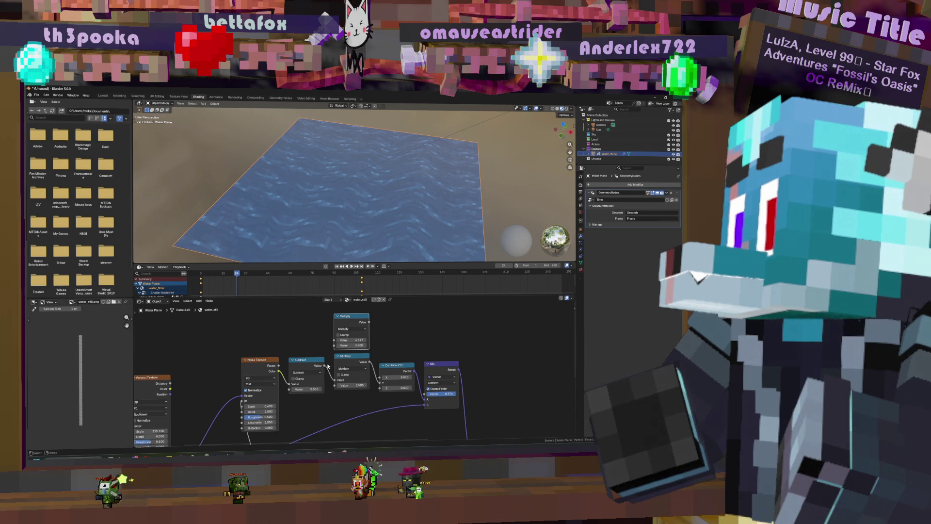
# - Wire Subtract through the duplicated Multiply node and drag its value far negative
pyautogui.moveTo(324, 365)
pyautogui.mouseDown()
pyautogui.moveTo(334, 340)
pyautogui.moveTo(380, 377)
pyautogui.mouseUp()
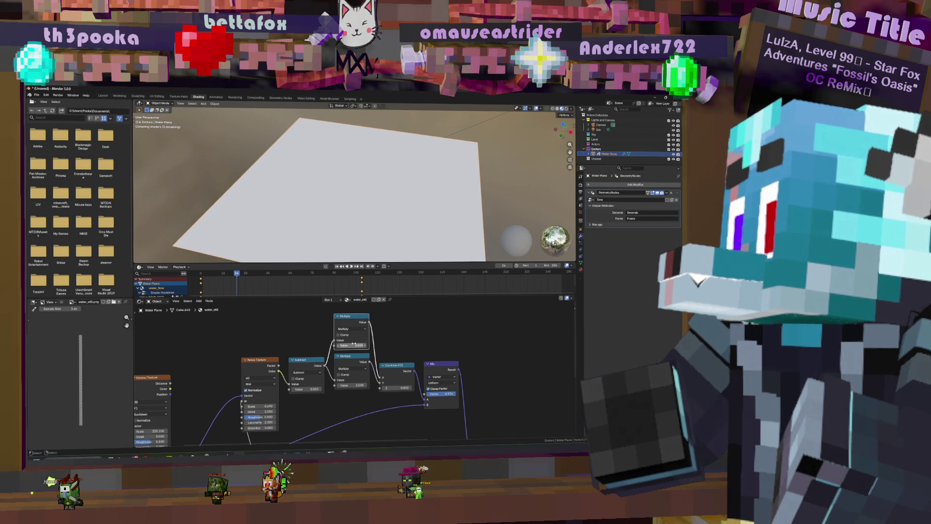
pyautogui.moveTo(354, 345); pyautogui.dragTo(426, 345)
pyautogui.moveTo(350, 344)
pyautogui.mouseDown()
pyautogui.moveTo(318, 345)
pyautogui.moveTo(335, 345)
pyautogui.mouseUp()
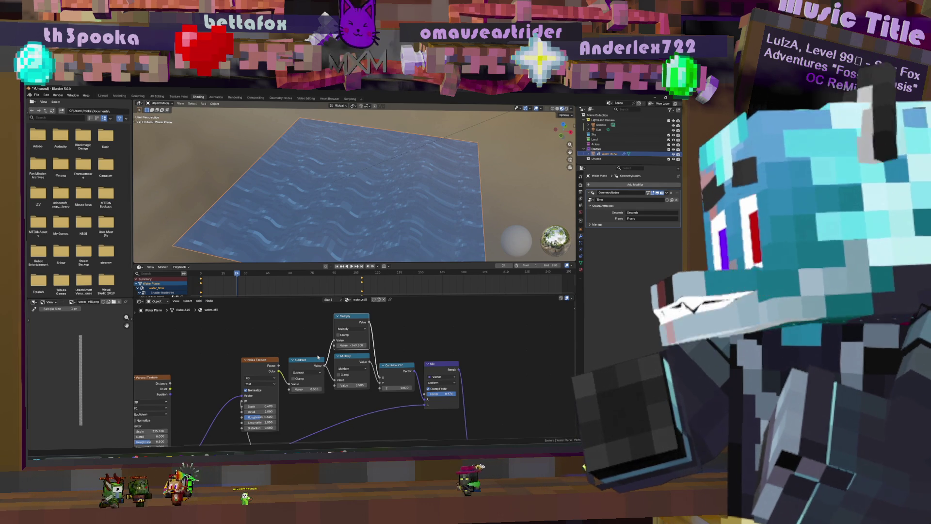
# - Move the top Multiply node above the noise chain, clear of the main links
pyautogui.click(356, 317)
pyautogui.moveTo(356, 320)
pyautogui.keyDown('alt'); pyautogui.mouseDown()
pyautogui.moveTo(428, 318)
pyautogui.moveTo(417, 325)
pyautogui.mouseUp(); pyautogui.keyUp('alt')
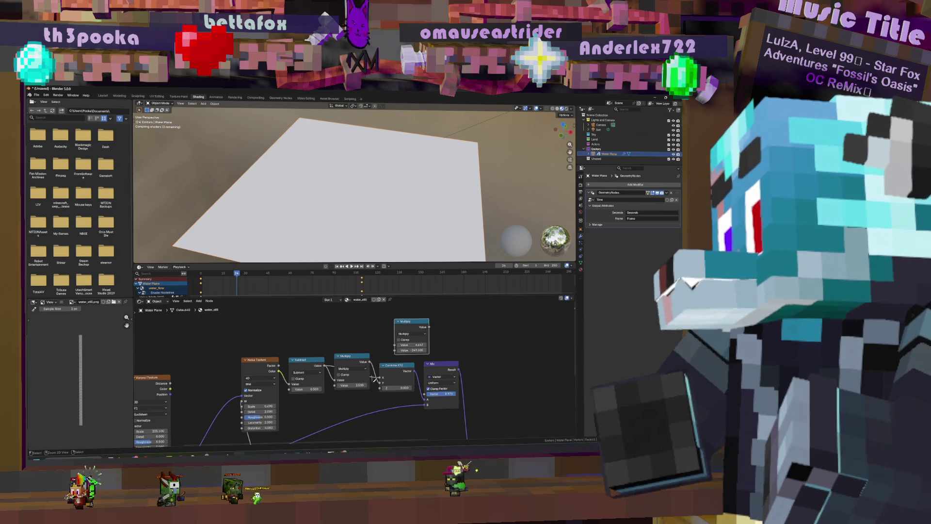
pyautogui.moveTo(463, 360); pyautogui.dragTo(416, 337, button='middle')
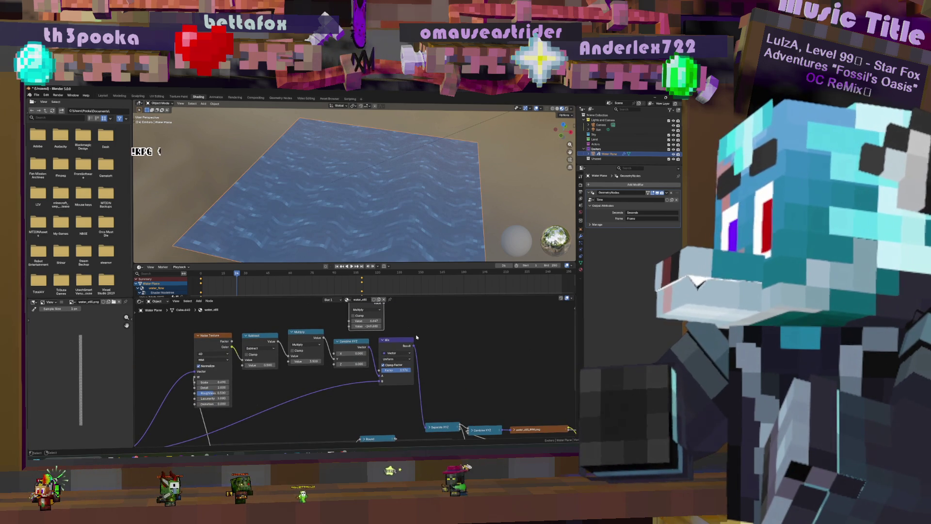
pyautogui.click(411, 340)
# - Insert a copy of the Mix node on the link, feeding the first Mix result into its B input
pyautogui.hotkey('shift', 'd')
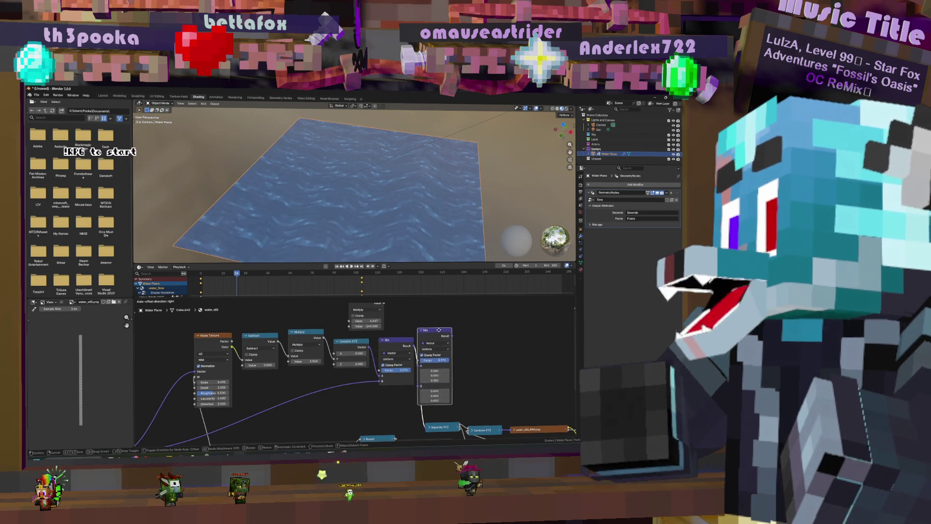
pyautogui.click(445, 327)
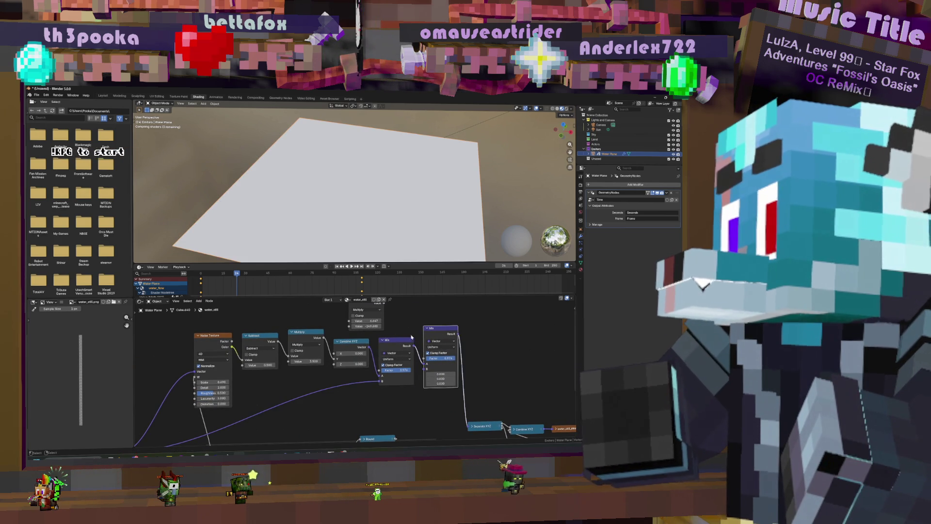
pyautogui.moveTo(411, 335); pyautogui.dragTo(433, 342, button='middle')
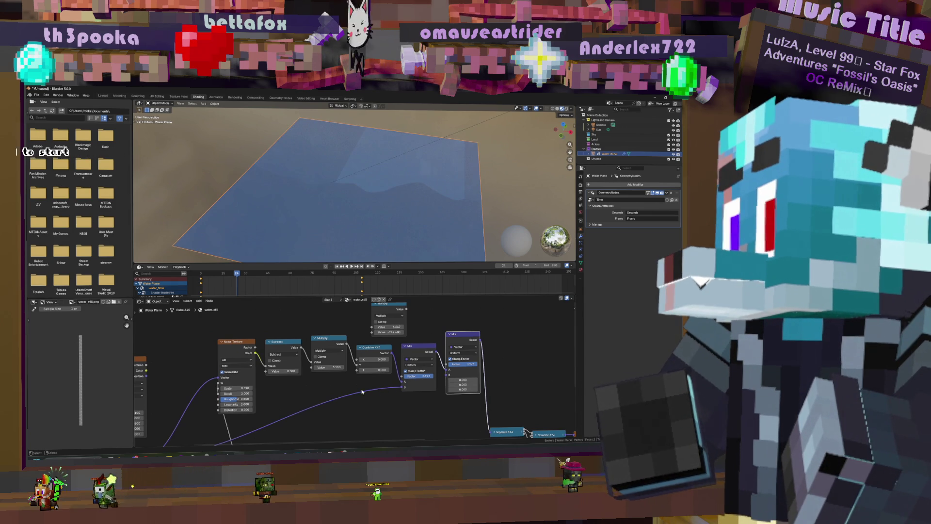
pyautogui.moveTo(405, 386); pyautogui.dragTo(394, 387)
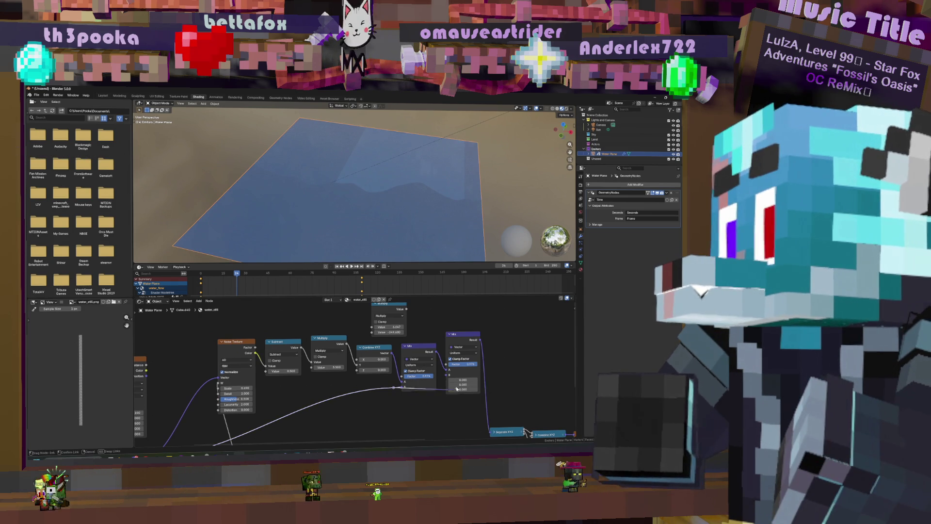
pyautogui.moveTo(335, 346); pyautogui.dragTo(345, 357, button='middle')
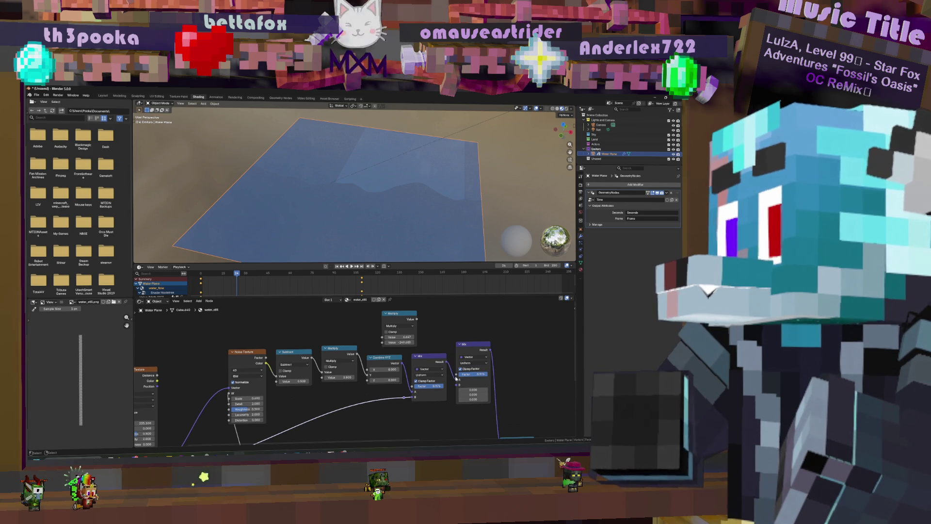
pyautogui.moveTo(445, 362); pyautogui.dragTo(456, 401)
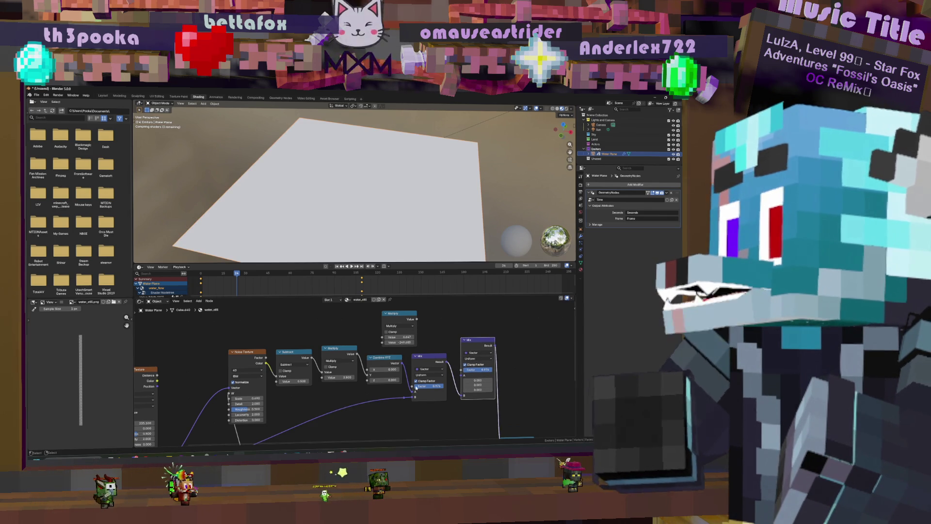
# - Link the lower Multiply into the upper Multiply, setting its value to 2.5 then -1.6
pyautogui.moveTo(357, 354)
pyautogui.mouseDown()
pyautogui.moveTo(383, 336)
pyautogui.moveTo(429, 334)
pyautogui.moveTo(463, 378)
pyautogui.mouseUp()
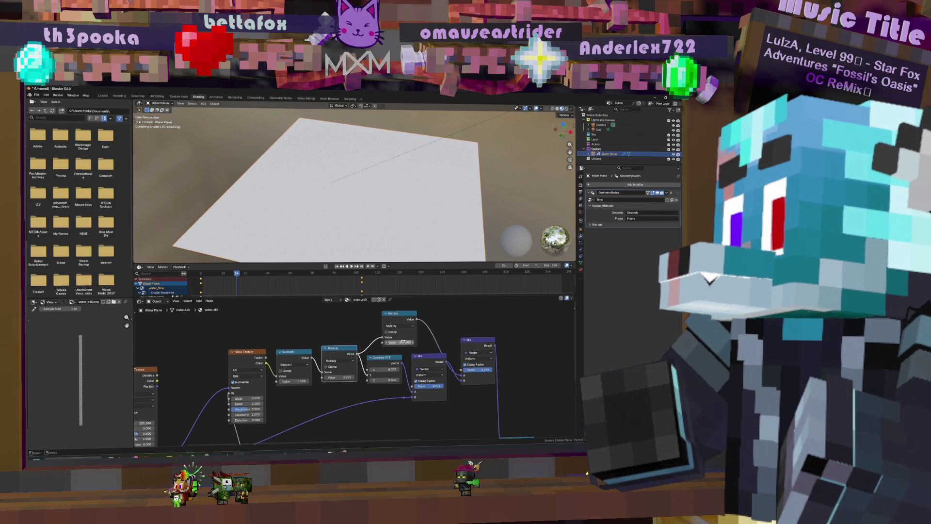
pyautogui.moveTo(403, 341); pyautogui.dragTo(402, 342)
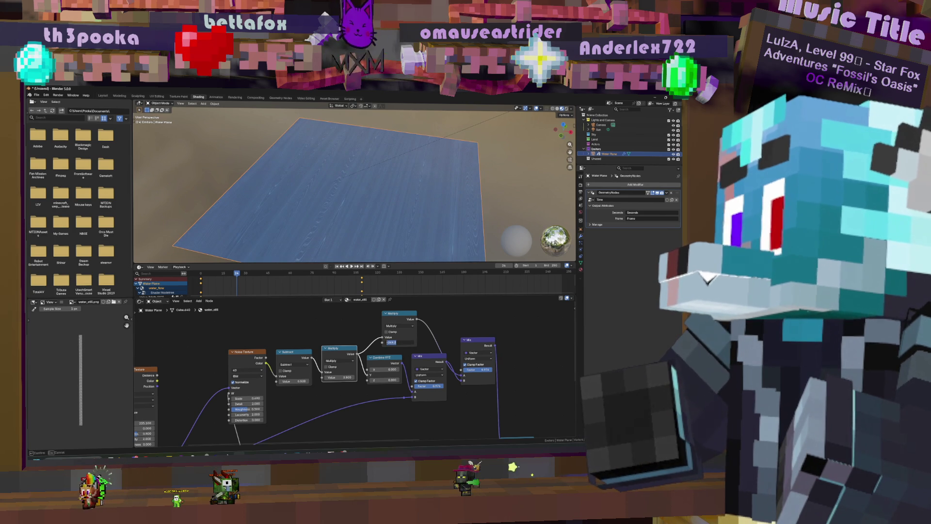
pyautogui.write('2.5')
pyautogui.press('Return')
pyautogui.moveTo(402, 342); pyautogui.dragTo(402, 341)
pyautogui.hotkey('shift', 'd')
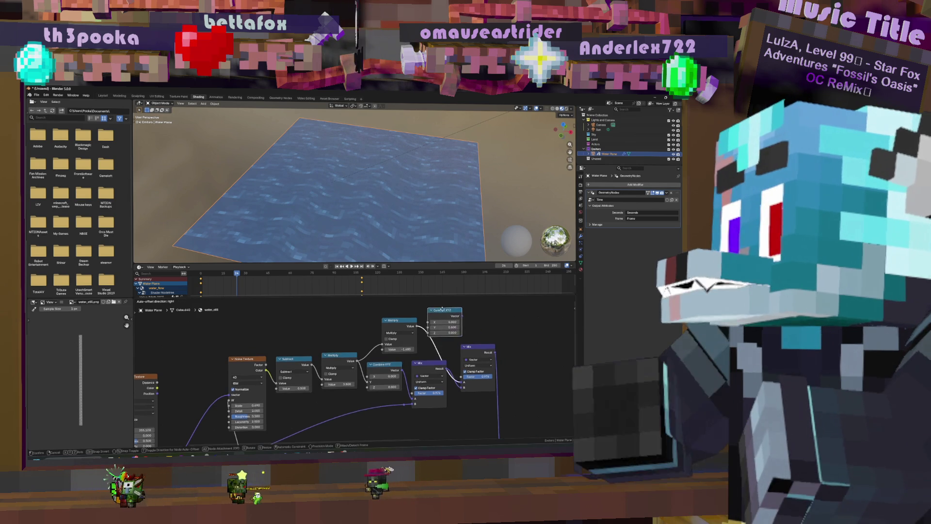
# - Place the copied Combine XYZ, lower the Multiply further, and switch the right Mix to Non-Uniform
pyautogui.click(443, 320)
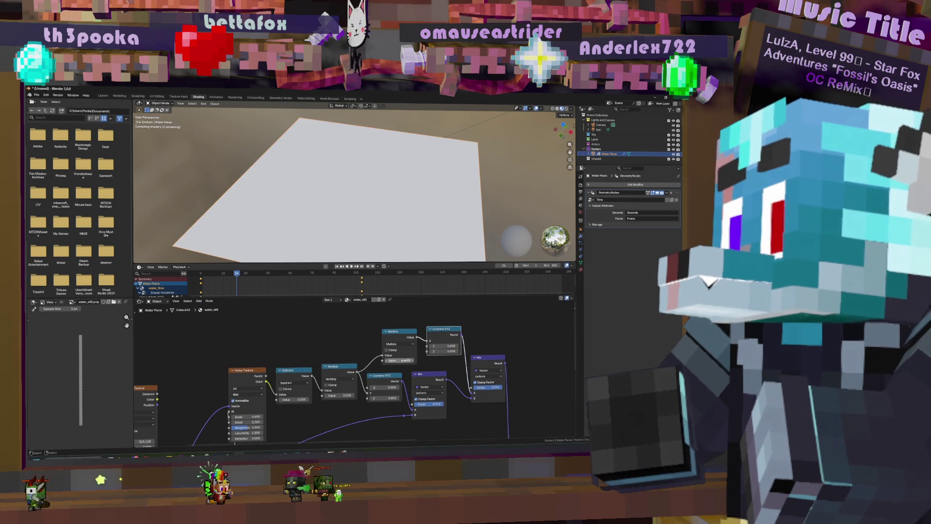
pyautogui.moveTo(402, 360); pyautogui.dragTo(368, 361)
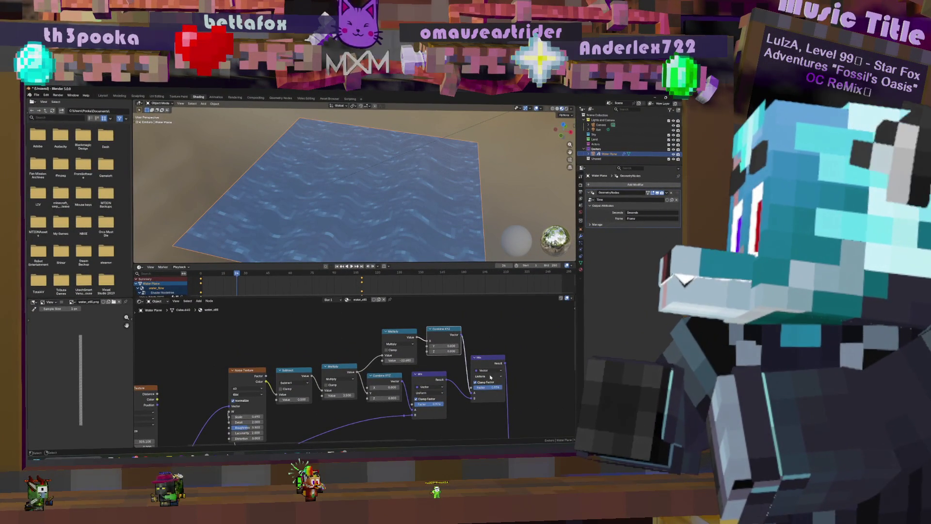
pyautogui.click(489, 376)
pyautogui.click(490, 393)
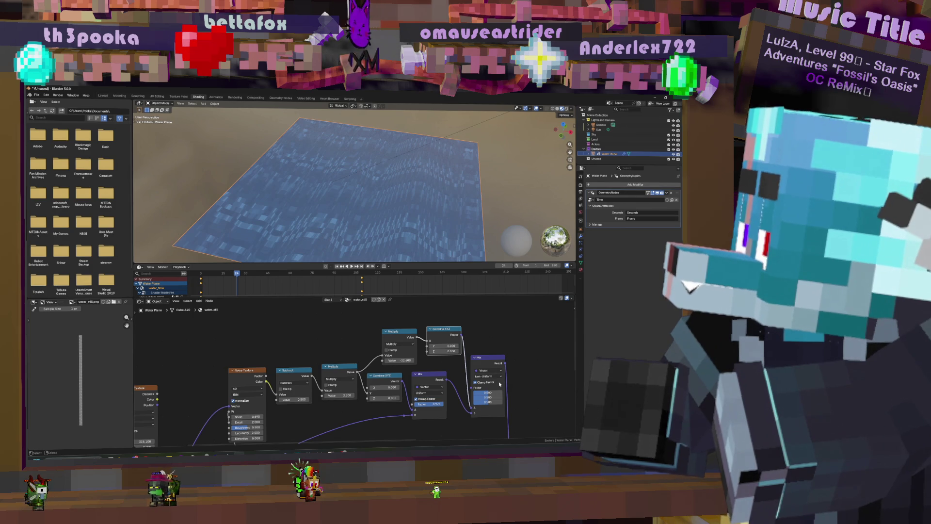
# - Set the Mix node's first factor to 0.743 and the Multiply value to -1.700
pyautogui.moveTo(487, 392)
pyautogui.mouseDown()
pyautogui.moveTo(509, 392)
pyautogui.moveTo(486, 393)
pyautogui.mouseUp()
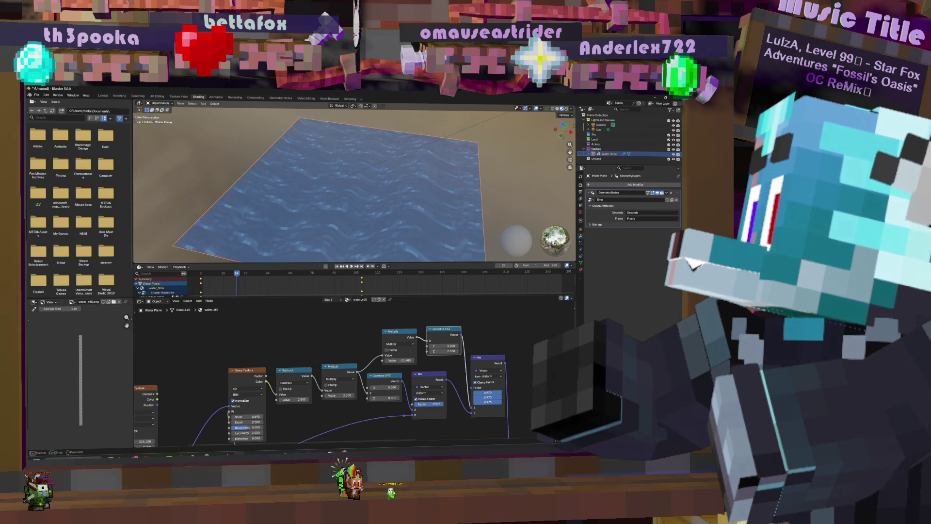
pyautogui.moveTo(495, 392)
pyautogui.mouseDown()
pyautogui.moveTo(482, 393)
pyautogui.moveTo(501, 394)
pyautogui.mouseUp()
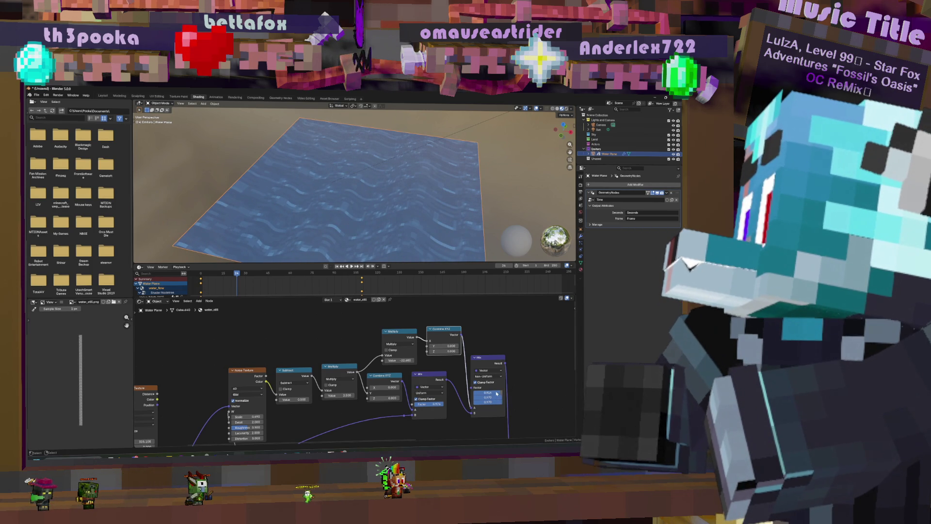
pyautogui.moveTo(398, 361)
pyautogui.mouseDown()
pyautogui.moveTo(375, 360)
pyautogui.moveTo(425, 350)
pyautogui.mouseUp()
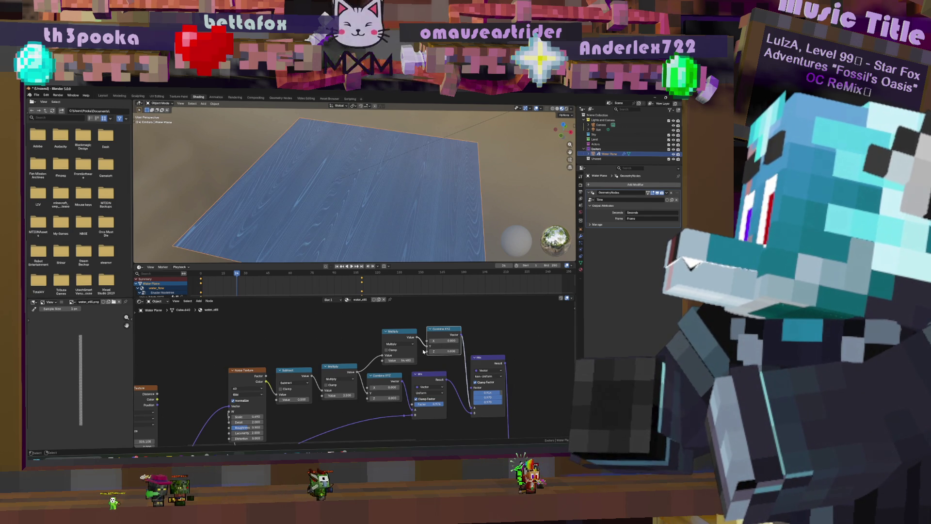
pyautogui.moveTo(398, 360); pyautogui.dragTo(383, 359)
pyautogui.doubleClick(397, 360)
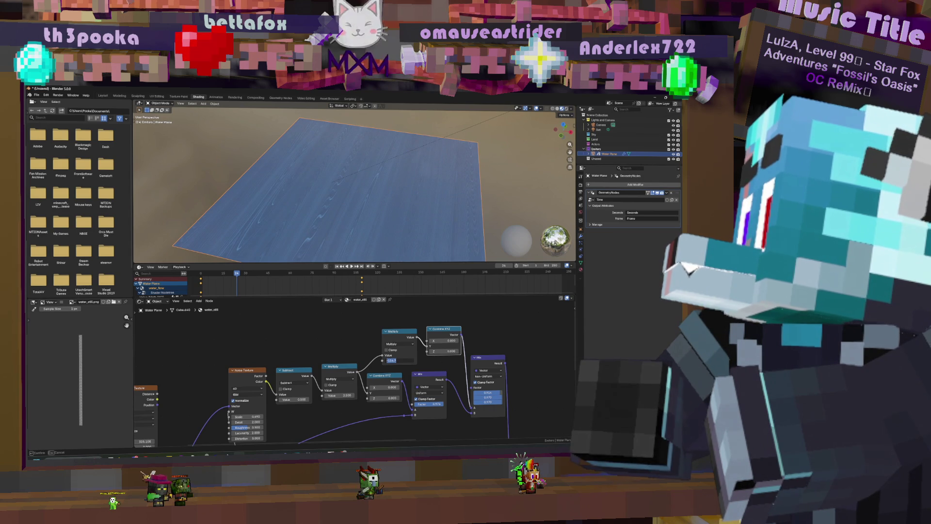
pyautogui.write('1.9')
pyautogui.press('Return')
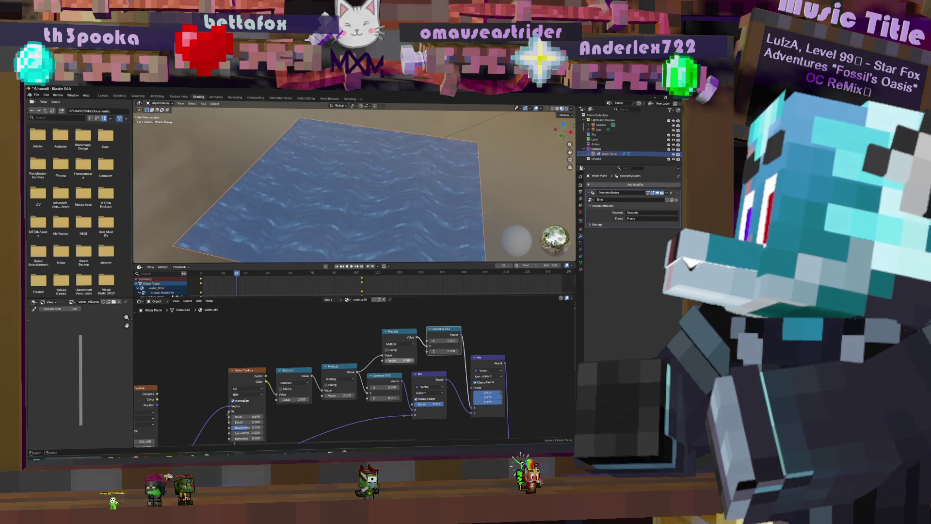
pyautogui.moveTo(397, 359); pyautogui.dragTo(389, 359)
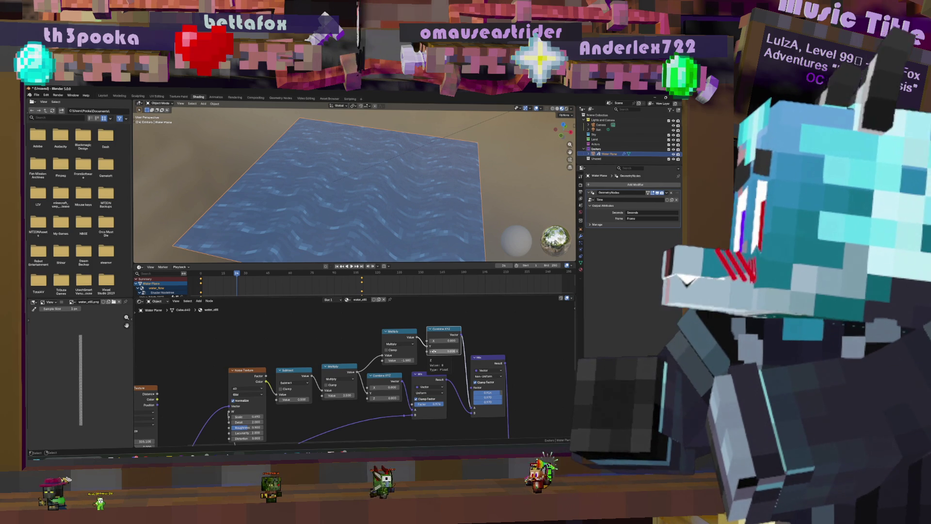
pyautogui.scroll(-2, 432, 351)
pyautogui.moveTo(339, 410); pyautogui.dragTo(430, 377, button='middle')
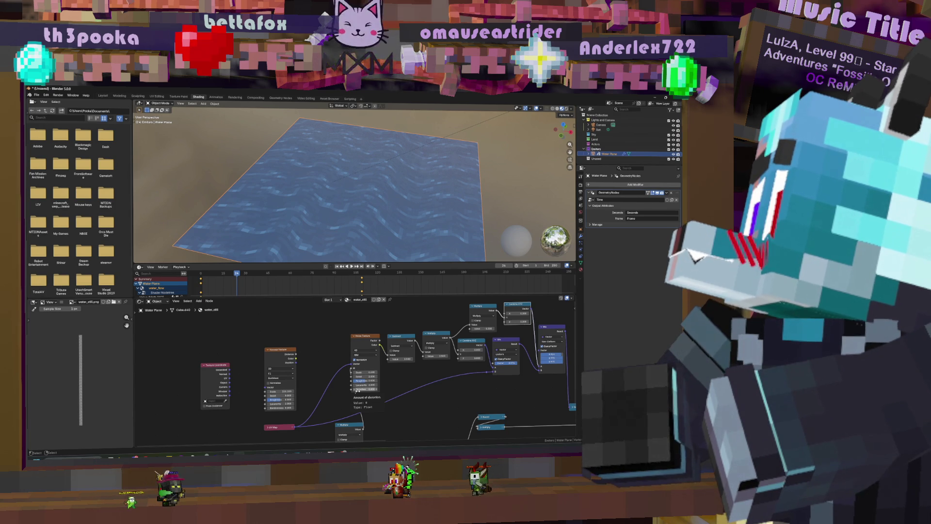
# - Move the Texture Coordinate node and connect a link into the Separate XYZ node
pyautogui.moveTo(219, 372)
pyautogui.mouseDown()
pyautogui.moveTo(225, 346)
pyautogui.moveTo(290, 326)
pyautogui.moveTo(350, 389)
pyautogui.mouseUp()
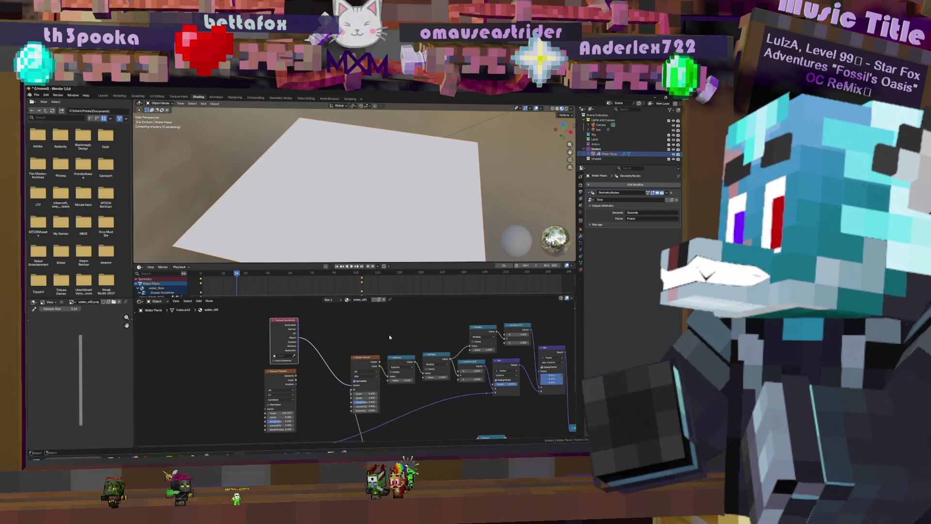
pyautogui.moveTo(396, 363); pyautogui.dragTo(348, 349, button='middle')
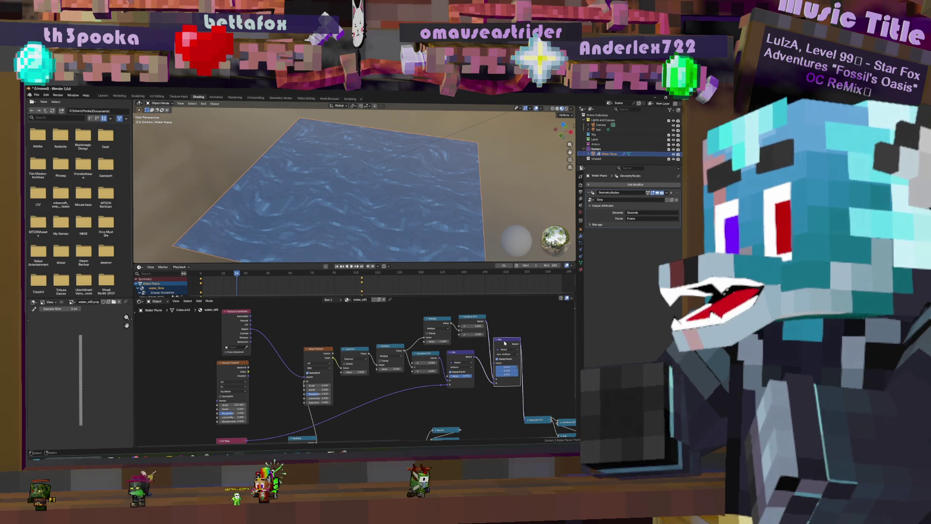
pyautogui.hotkey('ctrl', 'z')
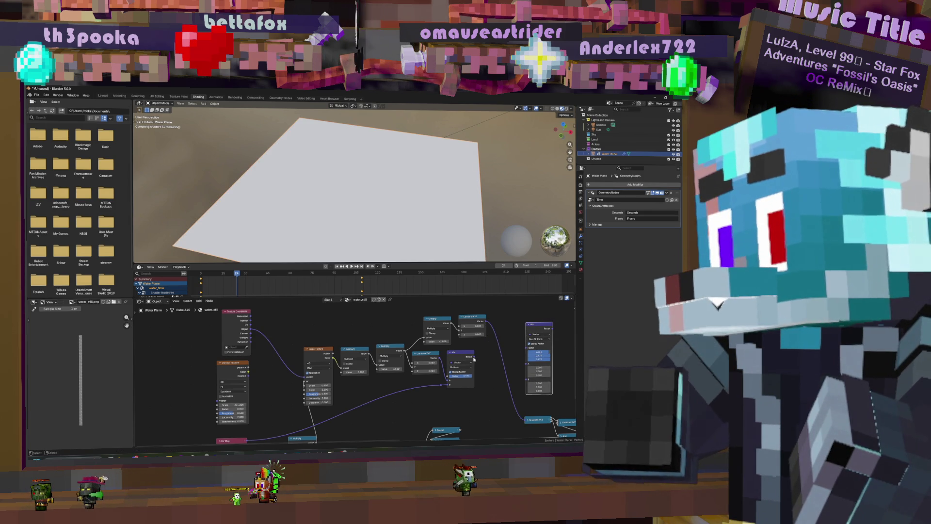
pyautogui.moveTo(525, 420); pyautogui.dragTo(525, 420)
# - Play the animation to preview the moving water
pyautogui.moveTo(466, 342); pyautogui.dragTo(490, 357, button='middle')
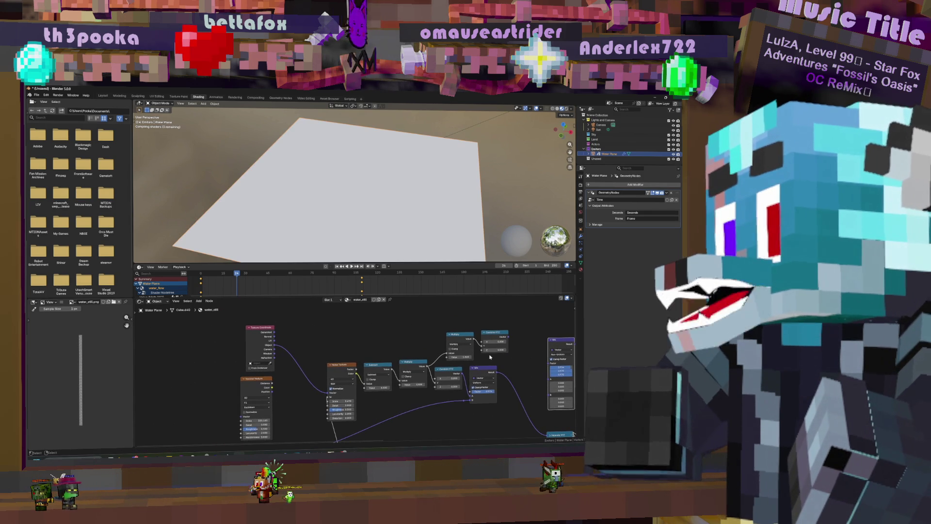
pyautogui.moveTo(387, 368)
pyautogui.mouseDown(button='middle')
pyautogui.moveTo(377, 374)
pyautogui.moveTo(397, 374)
pyautogui.moveTo(373, 373)
pyautogui.moveTo(376, 332)
pyautogui.mouseUp(button='middle')
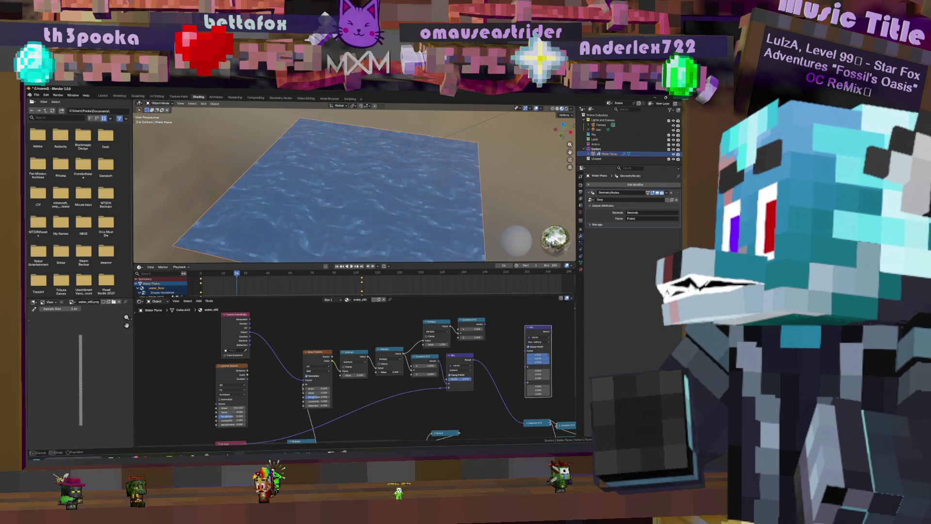
pyautogui.press('space')
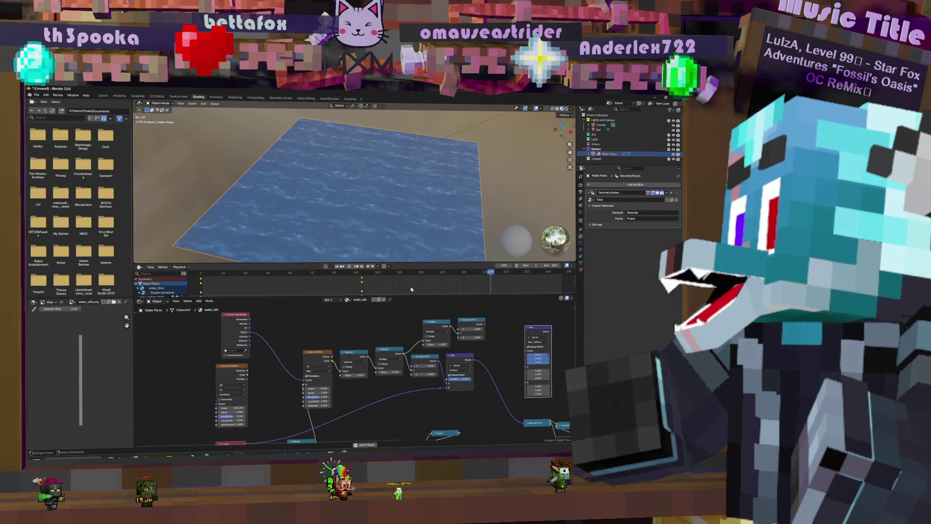
# - Raise the lower Multiply value to 2.000 and move that node up and left in the tree
pyautogui.moveTo(387, 372); pyautogui.dragTo(402, 372)
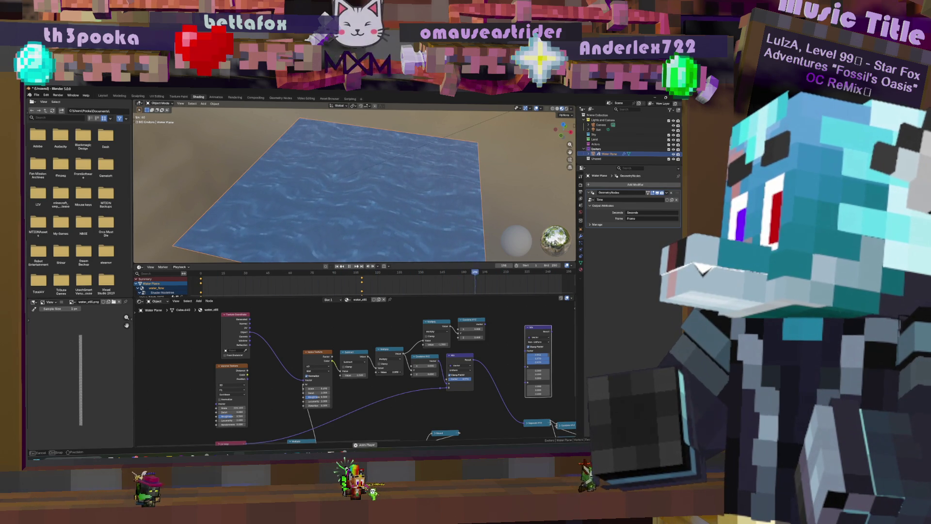
pyautogui.moveTo(375, 356)
pyautogui.mouseDown(button='middle')
pyautogui.moveTo(451, 385)
pyautogui.moveTo(445, 350)
pyautogui.mouseUp(button='middle')
pyautogui.moveTo(436, 368)
pyautogui.mouseDown()
pyautogui.moveTo(408, 356)
pyautogui.moveTo(425, 367)
pyautogui.mouseUp()
pyautogui.moveTo(425, 367); pyautogui.dragTo(409, 426, button='middle')
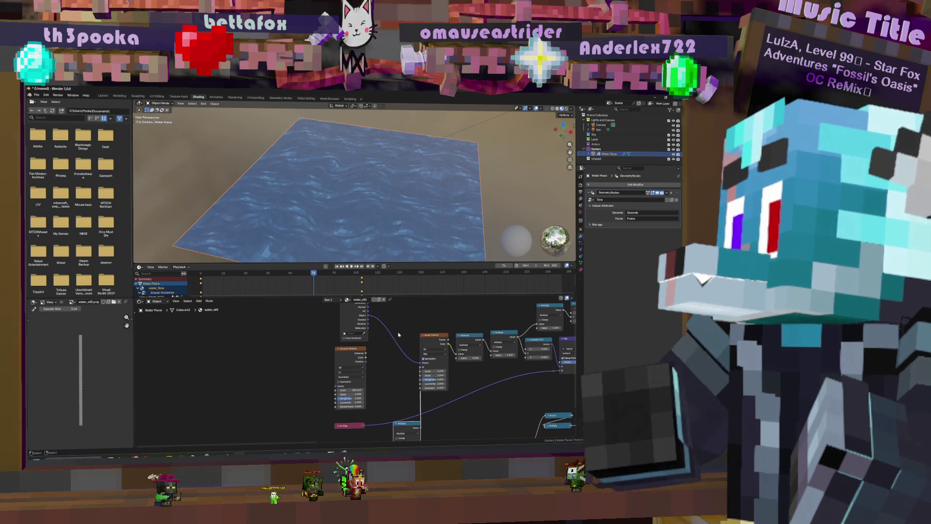
pyautogui.press('KP_Decimal')
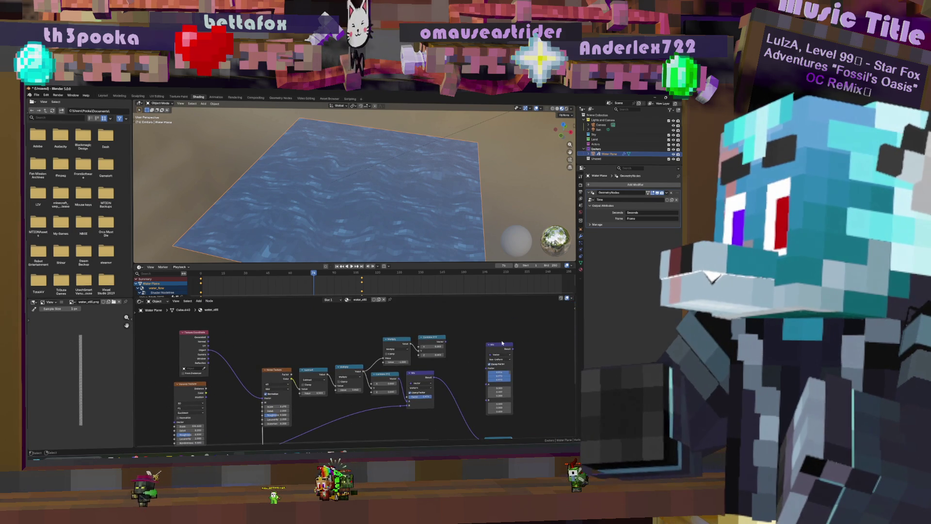
pyautogui.moveTo(248, 346); pyautogui.dragTo(349, 324, button='middle')
pyautogui.moveTo(284, 356)
pyautogui.mouseDown(button='middle')
pyautogui.moveTo(304, 348)
pyautogui.moveTo(313, 361)
pyautogui.moveTo(319, 352)
pyautogui.mouseUp(button='middle')
# - Move the Voronoi Texture node, wire it into the tree, and raise its Scale to 334.3
pyautogui.moveTo(315, 345); pyautogui.dragTo(359, 315)
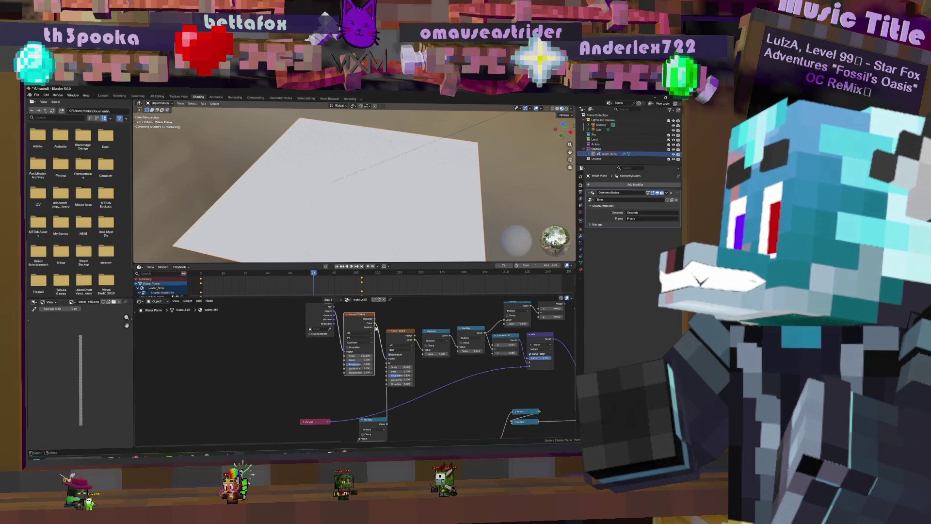
pyautogui.moveTo(387, 361); pyautogui.dragTo(387, 361)
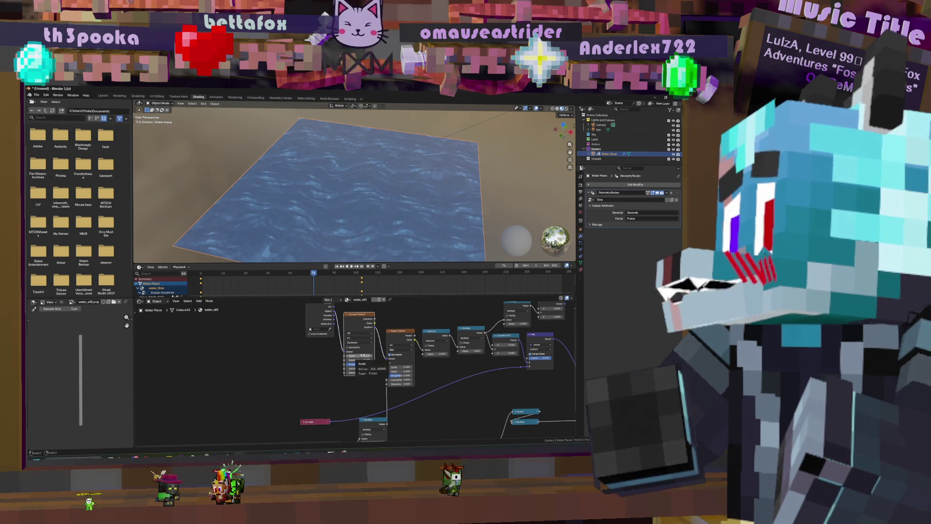
pyautogui.moveTo(364, 356)
pyautogui.mouseDown()
pyautogui.moveTo(386, 356)
pyautogui.moveTo(324, 356)
pyautogui.mouseUp()
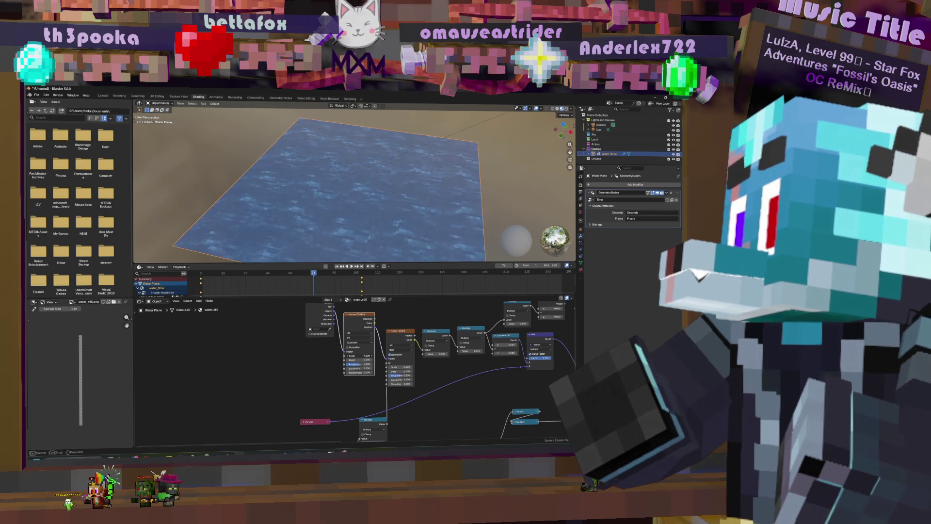
pyautogui.moveTo(361, 355); pyautogui.dragTo(361, 355)
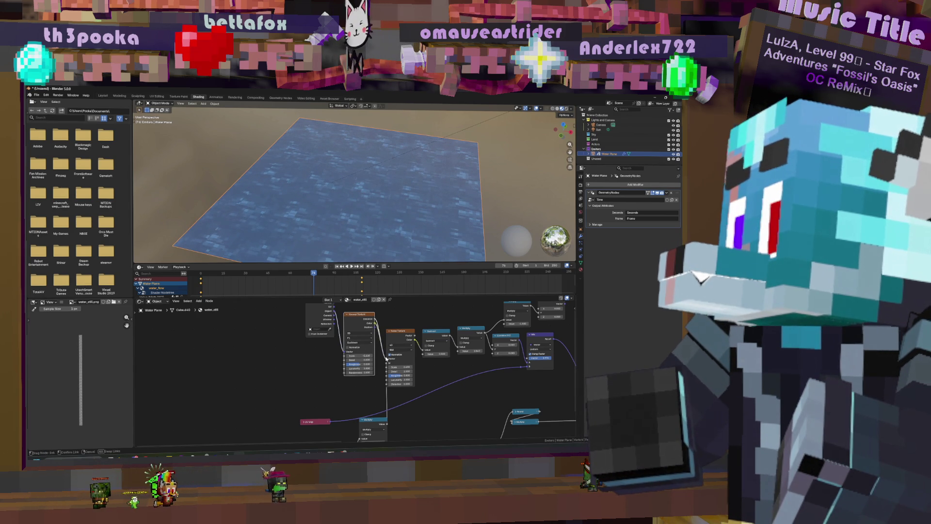
pyautogui.moveTo(386, 339); pyautogui.dragTo(386, 357)
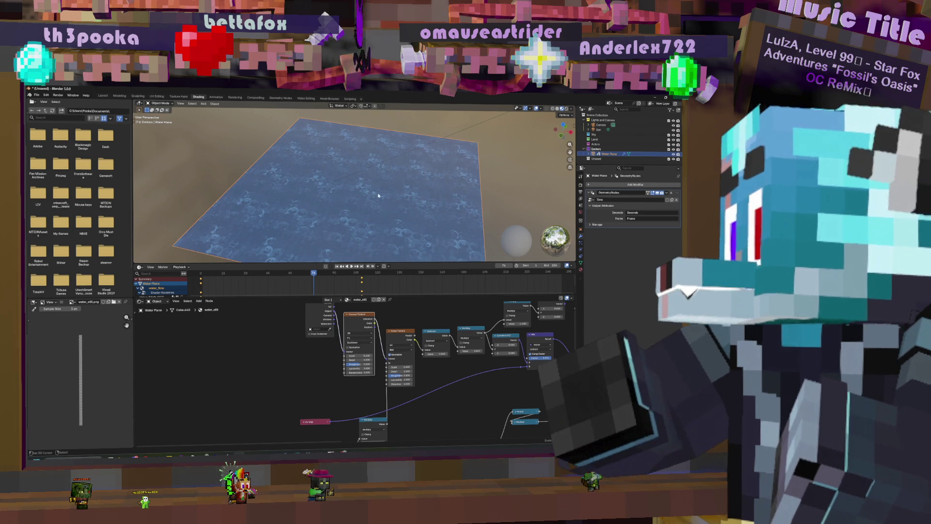
# - Preview the animation, then link the Voronoi output to the Noise Texture Vector
pyautogui.press('space')
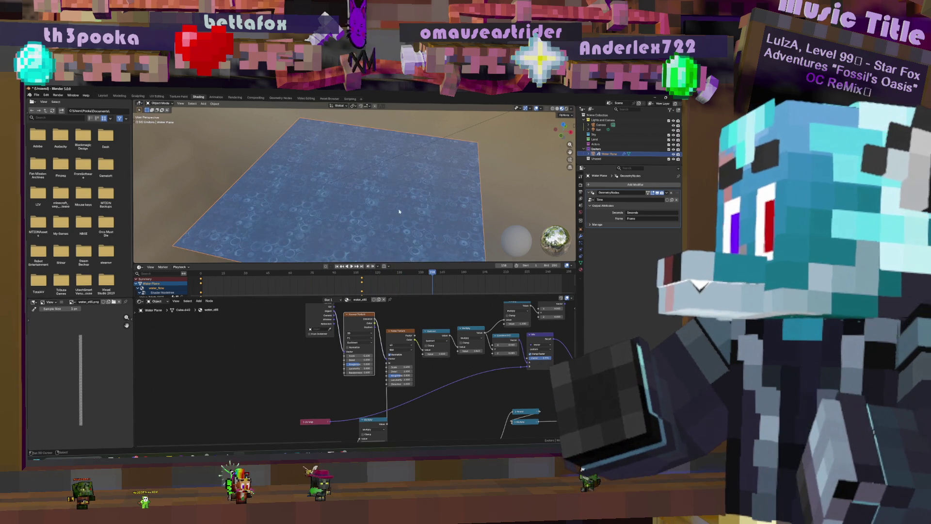
pyautogui.press('space')
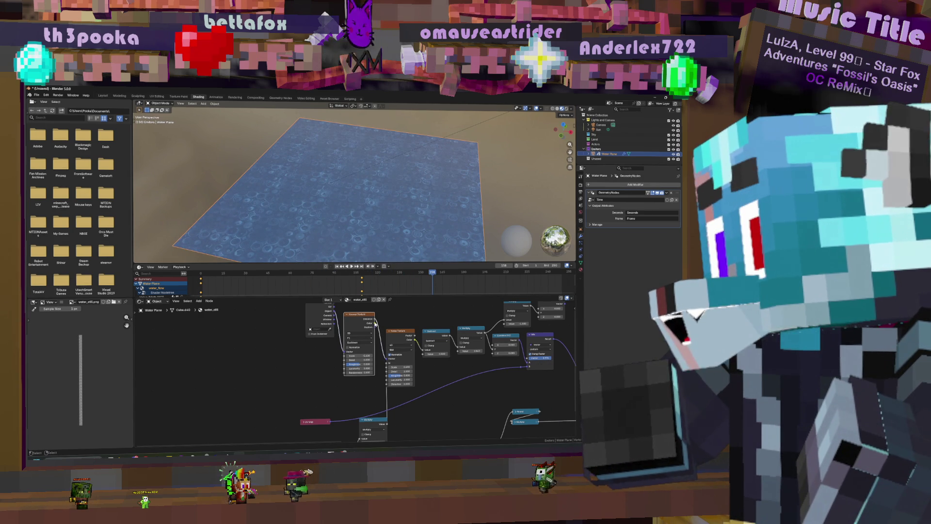
pyautogui.moveTo(375, 327); pyautogui.dragTo(385, 359)
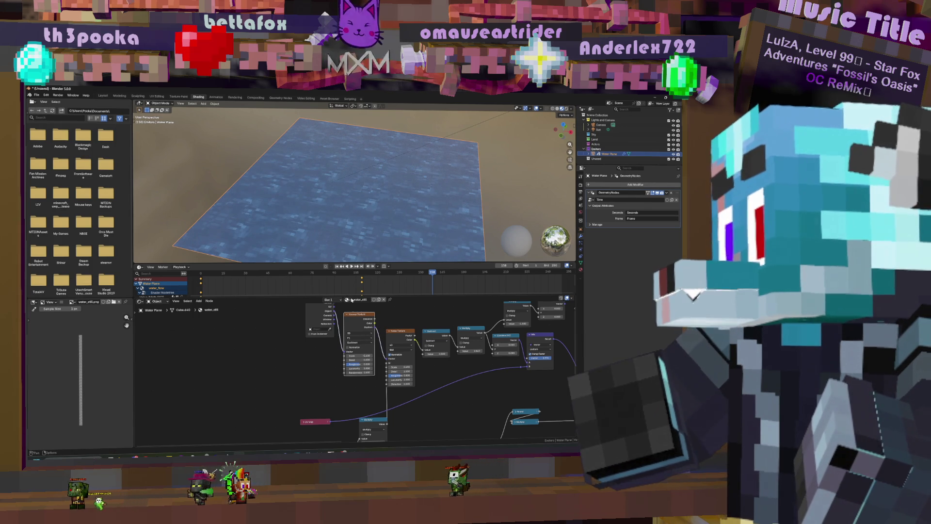
pyautogui.click(325, 419)
pyautogui.click(355, 315)
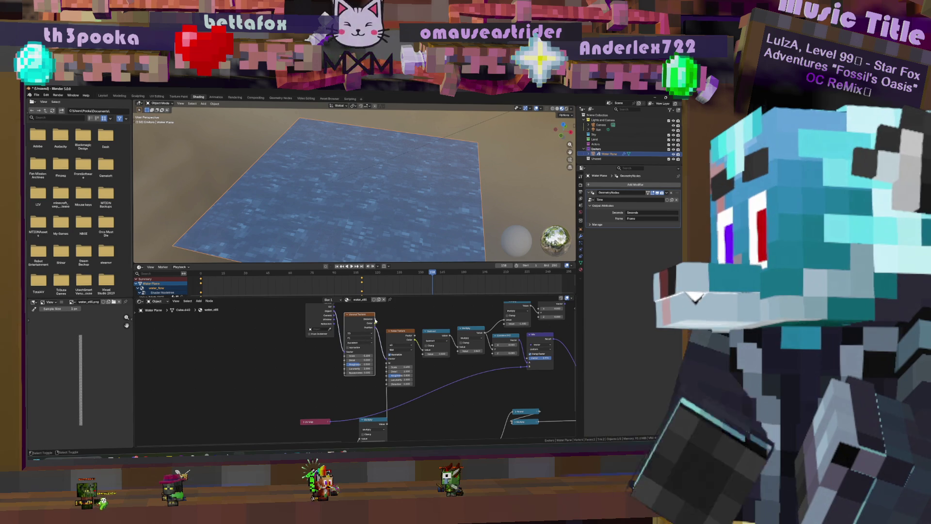
# - Duplicate the Voronoi Texture, connect it to the Mix node, and set its Scale to 65
pyautogui.hotkey('shift', 'd')
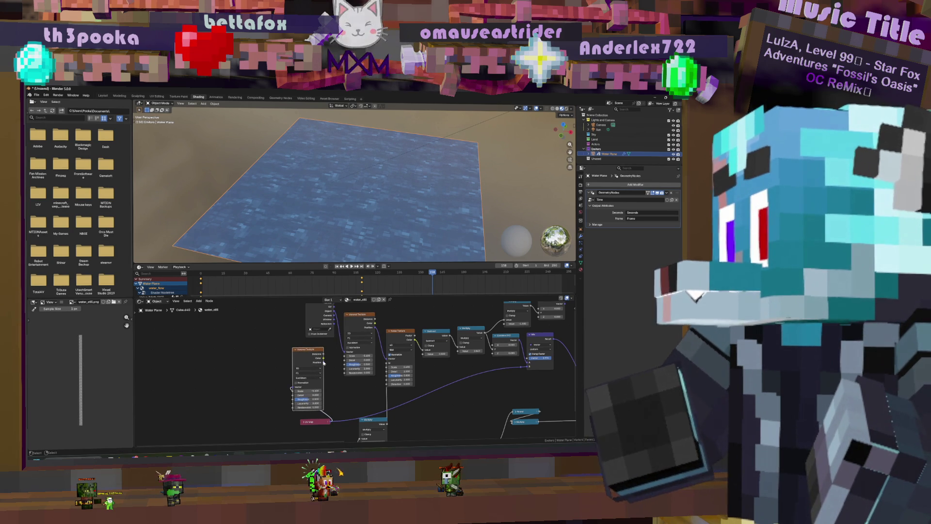
pyautogui.moveTo(508, 397); pyautogui.dragTo(522, 370)
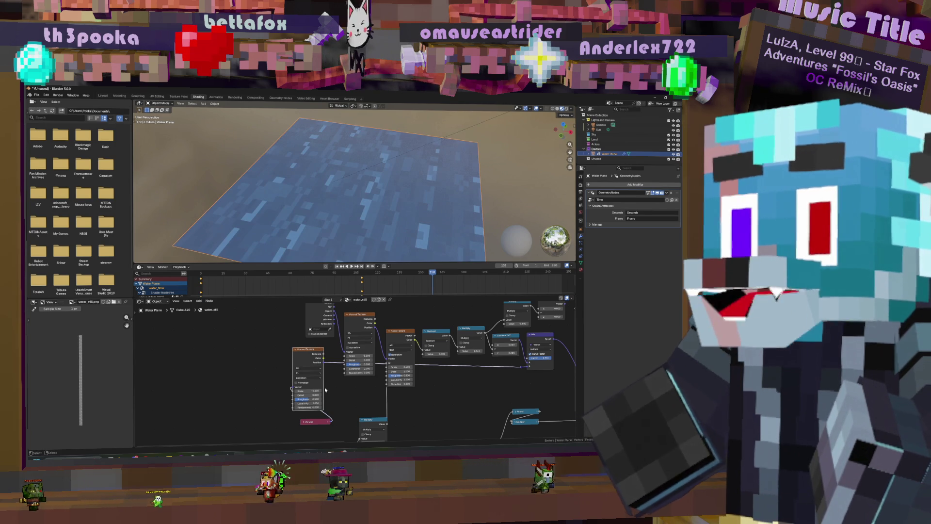
pyautogui.moveTo(310, 390)
pyautogui.mouseDown()
pyautogui.moveTo(442, 390)
pyautogui.moveTo(428, 391)
pyautogui.mouseUp()
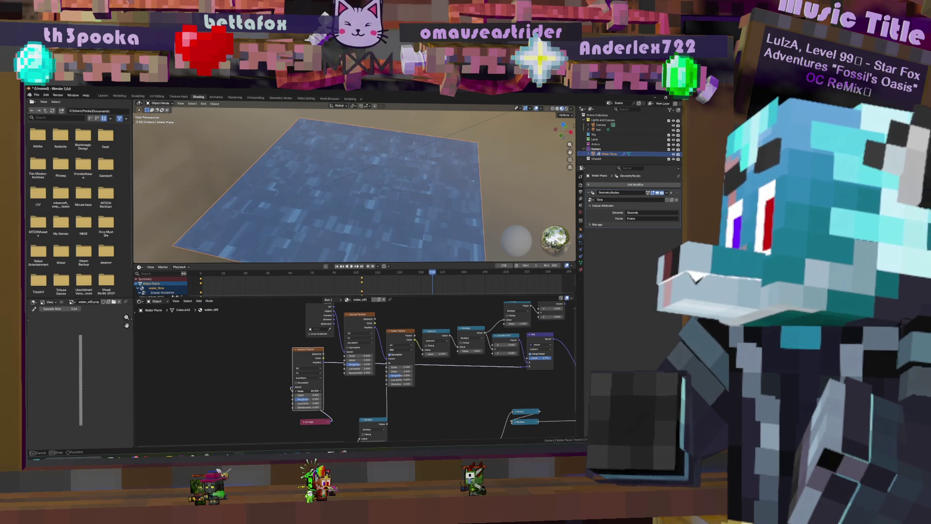
pyautogui.click(316, 390)
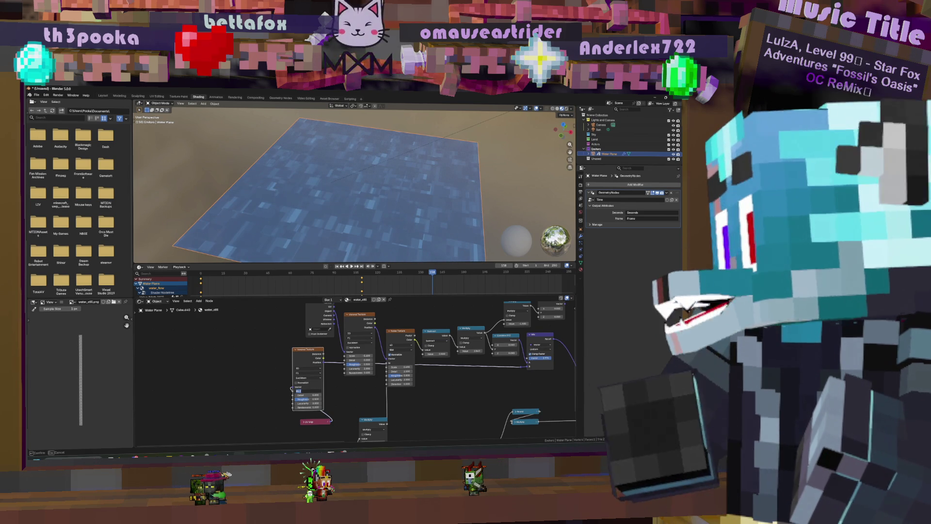
pyautogui.write('65')
pyautogui.press('Return')
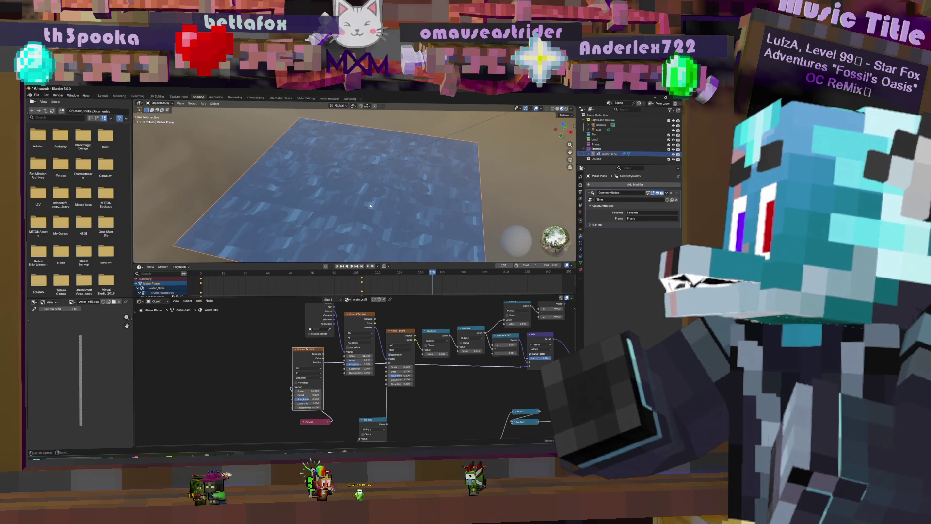
# - Preview the animation, then search the add menu for 'valu'
pyautogui.press('space')
pyautogui.press('space')
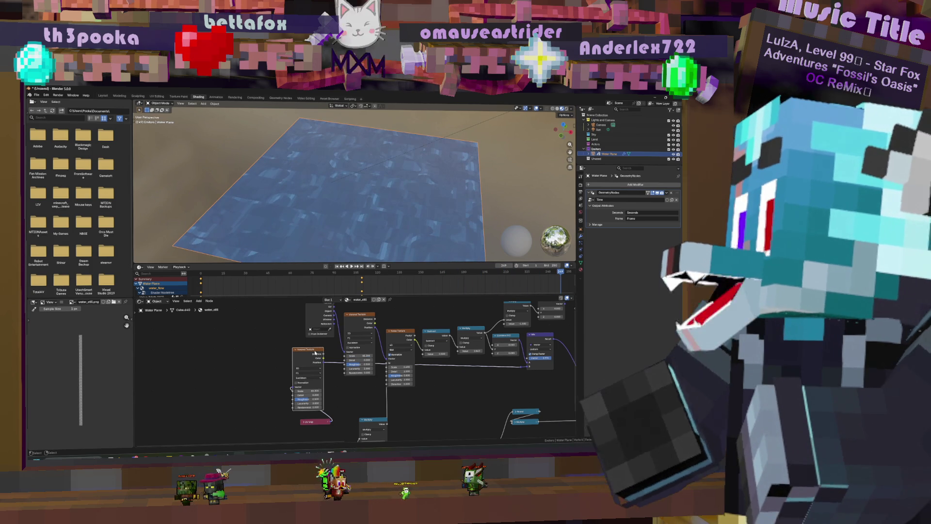
pyautogui.hotkey('shift', 'a')
pyautogui.write('valu')
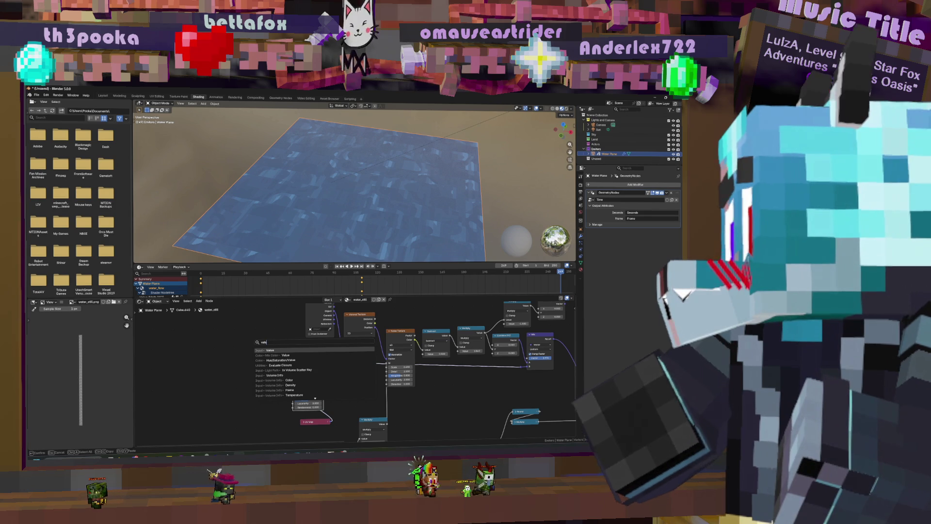
# - Add a Value node and feed its output into the Voronoi Texture's Scale
pyautogui.press('Return')
pyautogui.click(274, 376)
pyautogui.moveTo(262, 376)
pyautogui.mouseDown()
pyautogui.moveTo(293, 390)
pyautogui.moveTo(259, 376)
pyautogui.moveTo(537, 376)
pyautogui.mouseUp()
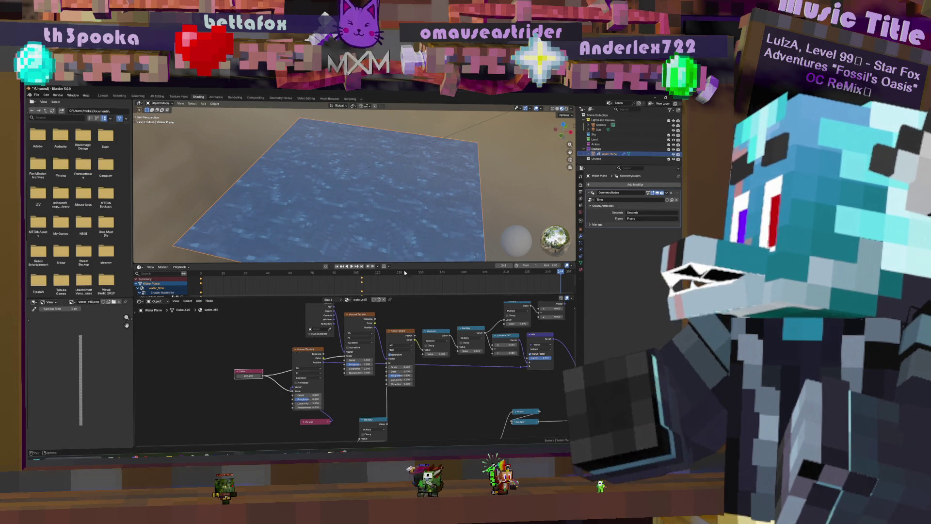
# - Preview the animation, then move the Voronoi Texture node up and right
pyautogui.press('space')
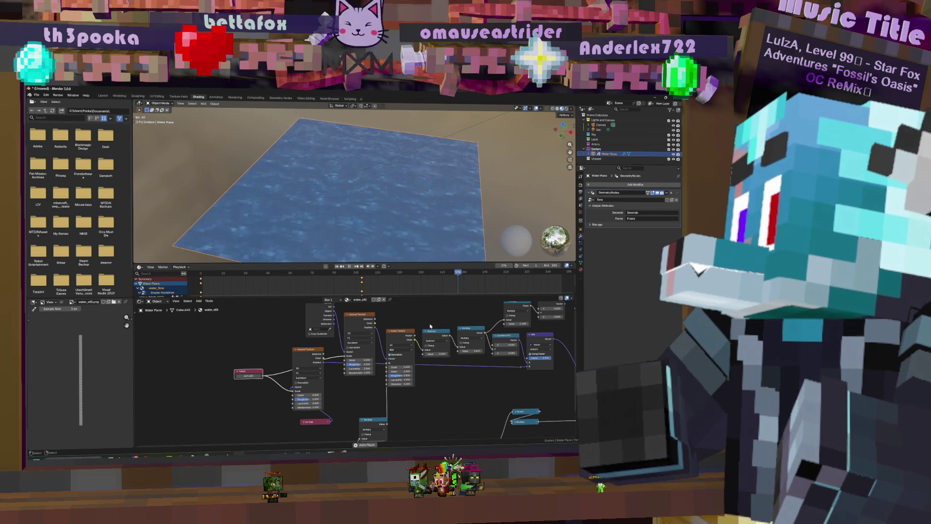
pyautogui.press('space')
pyautogui.moveTo(302, 349); pyautogui.dragTo(336, 304)
pyautogui.moveTo(337, 305); pyautogui.dragTo(340, 343, button='middle')
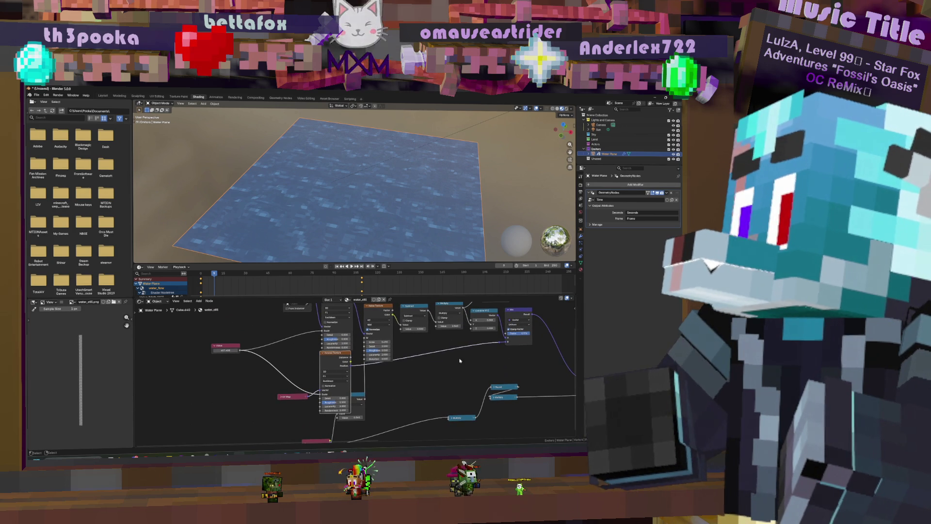
# - Move the lower Voronoi Texture node up-left and link the UV Map output into it
pyautogui.moveTo(454, 357)
pyautogui.mouseDown(button='middle')
pyautogui.moveTo(420, 376)
pyautogui.moveTo(374, 378)
pyautogui.mouseUp(button='middle')
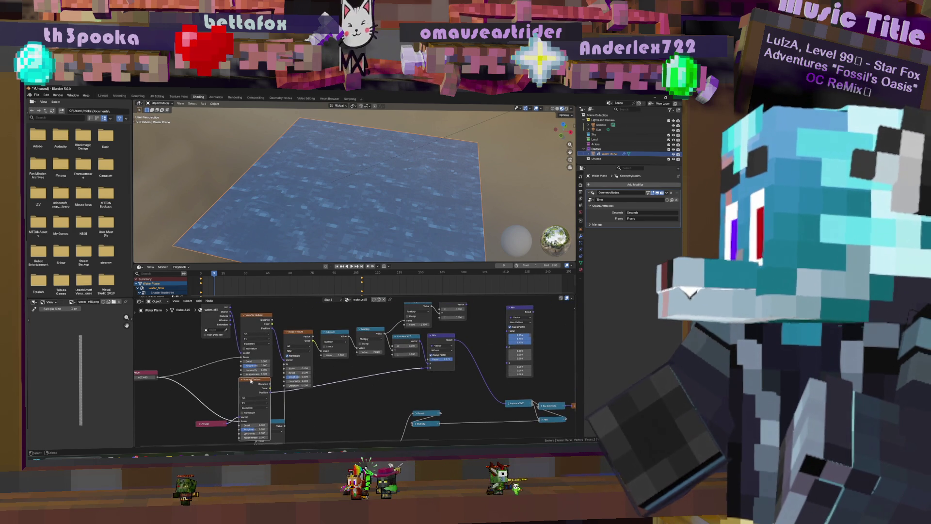
pyautogui.moveTo(253, 383)
pyautogui.mouseDown()
pyautogui.moveTo(209, 366)
pyautogui.moveTo(164, 320)
pyautogui.moveTo(149, 288)
pyautogui.moveTo(160, 322)
pyautogui.mouseUp()
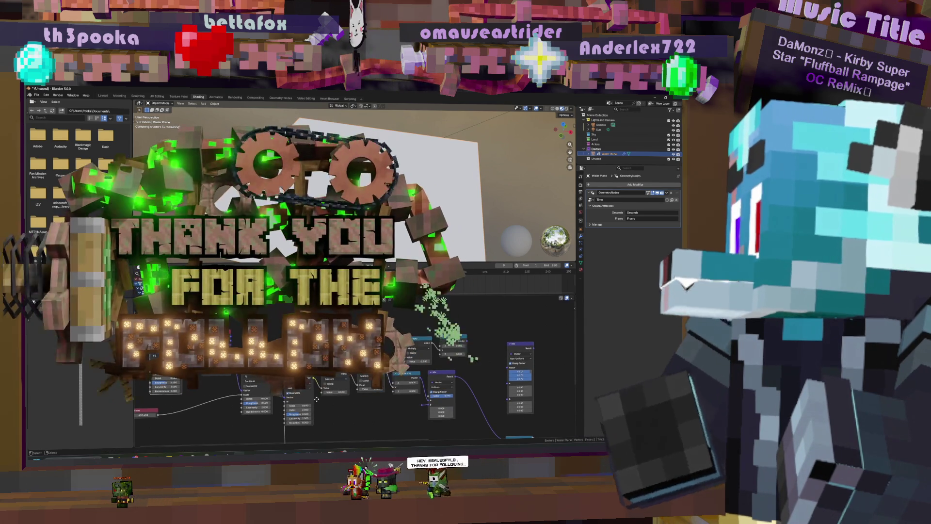
pyautogui.moveTo(225, 442); pyautogui.dragTo(206, 411, button='middle')
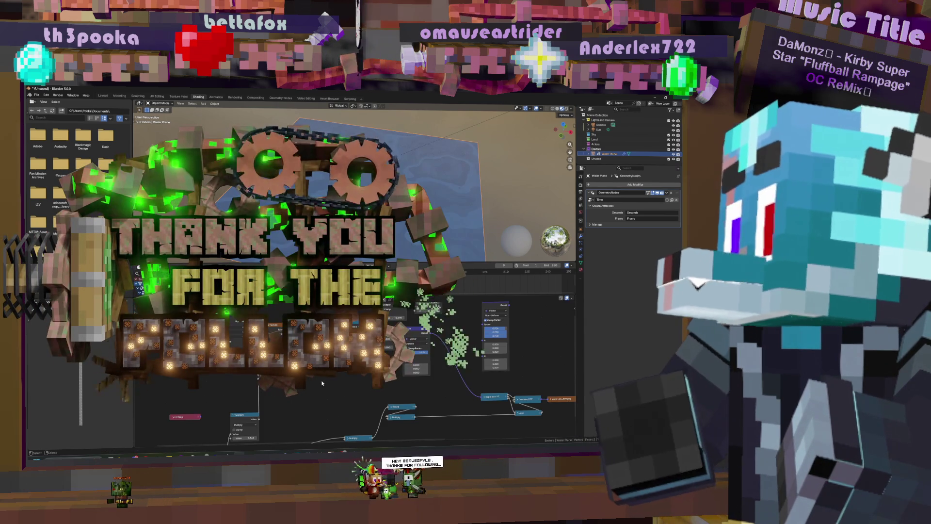
pyautogui.moveTo(200, 416)
pyautogui.mouseDown()
pyautogui.moveTo(407, 387)
pyautogui.moveTo(404, 361)
pyautogui.mouseUp()
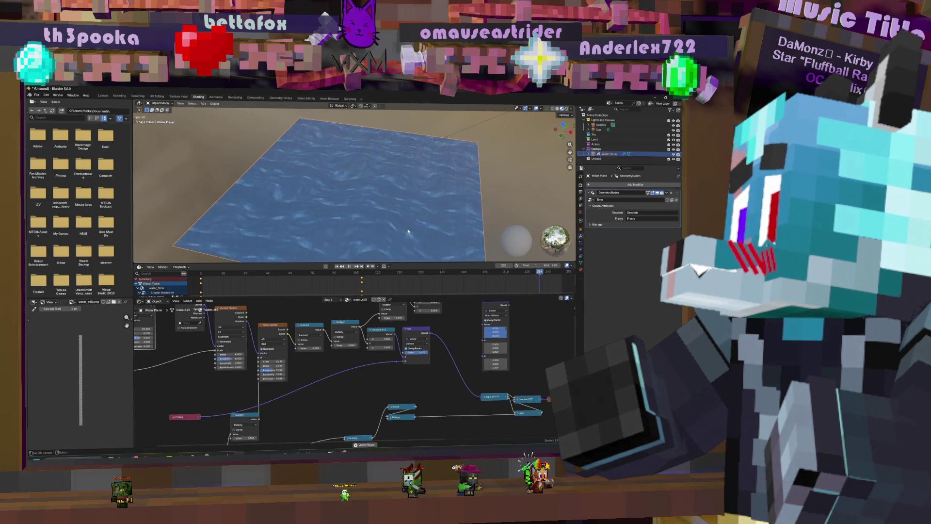
pyautogui.moveTo(303, 394)
pyautogui.mouseDown(button='middle')
pyautogui.moveTo(331, 392)
pyautogui.moveTo(412, 424)
pyautogui.moveTo(400, 422)
pyautogui.mouseUp(button='middle')
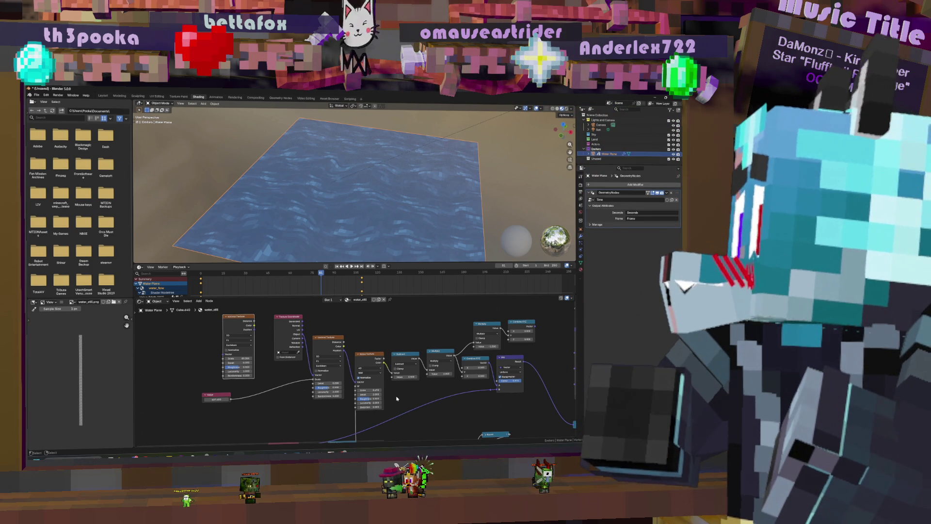
# - Add an unconnected texture node to the water shader tree, then orbit the viewport to check the ripples
pyautogui.scroll(-3, 411, 400)
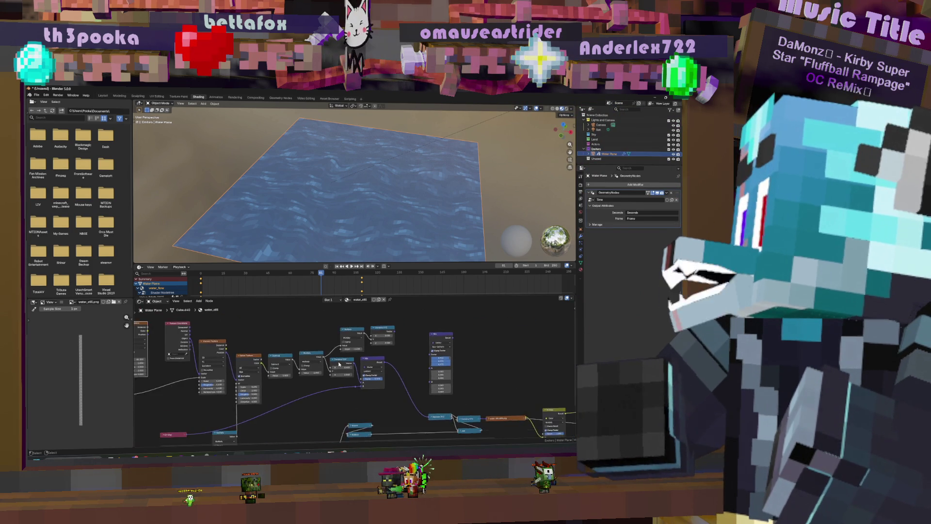
pyautogui.scroll(-2, 383, 345)
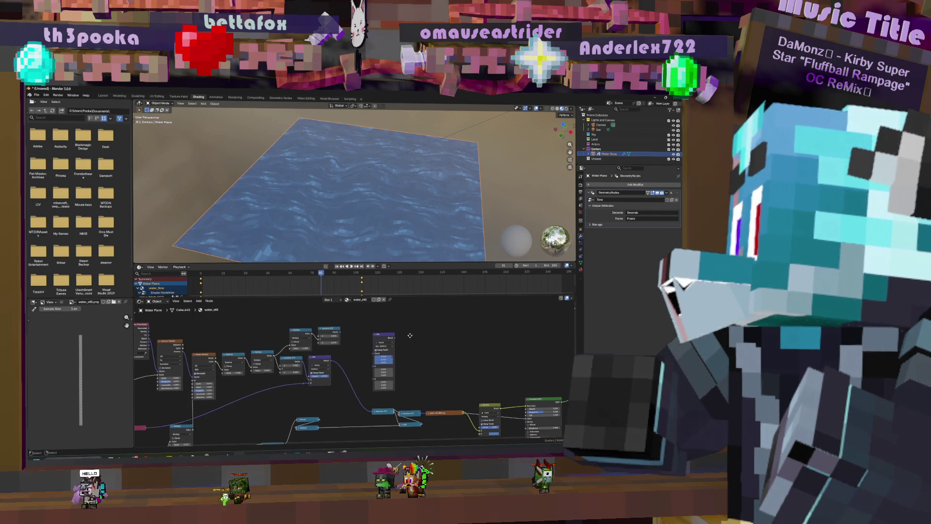
pyautogui.moveTo(387, 347); pyautogui.dragTo(447, 351, button='middle')
pyautogui.hotkey('shift', 'a')
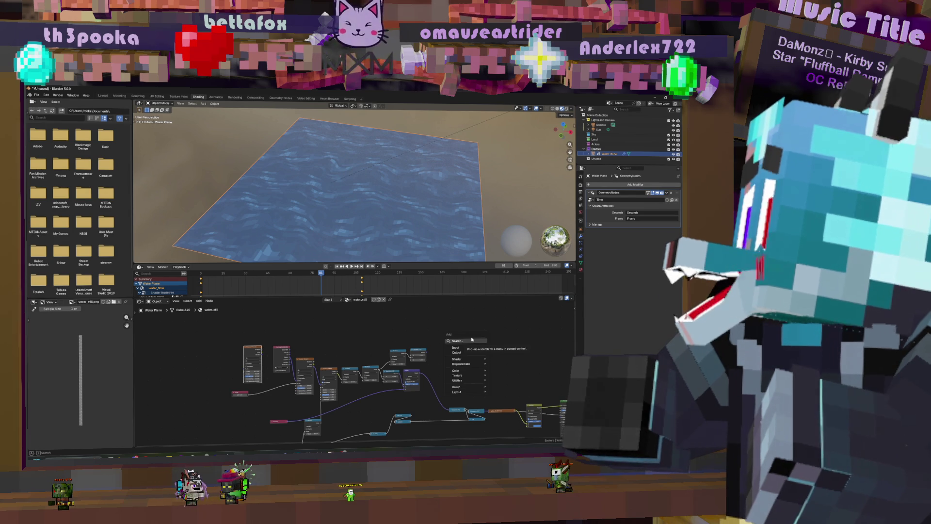
pyautogui.press('Return')
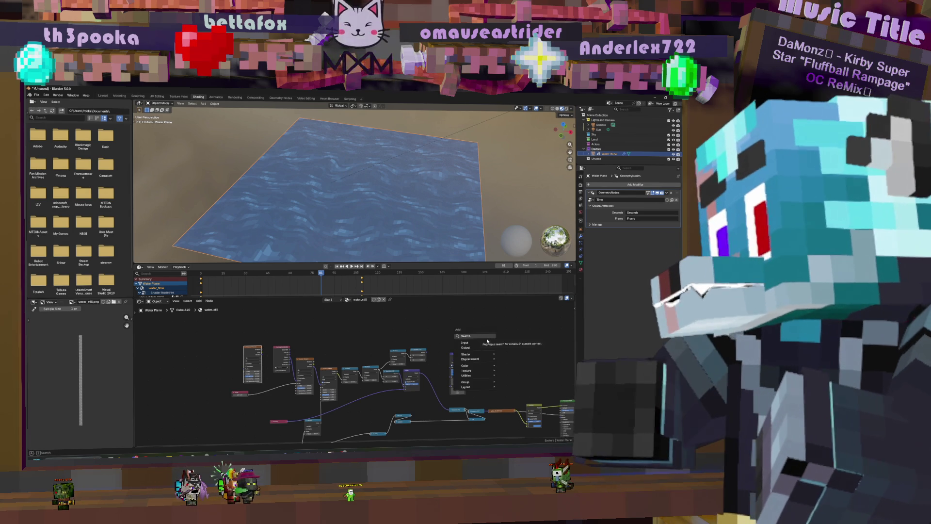
pyautogui.hotkey('shift', 'a')
pyautogui.moveTo(486, 370)
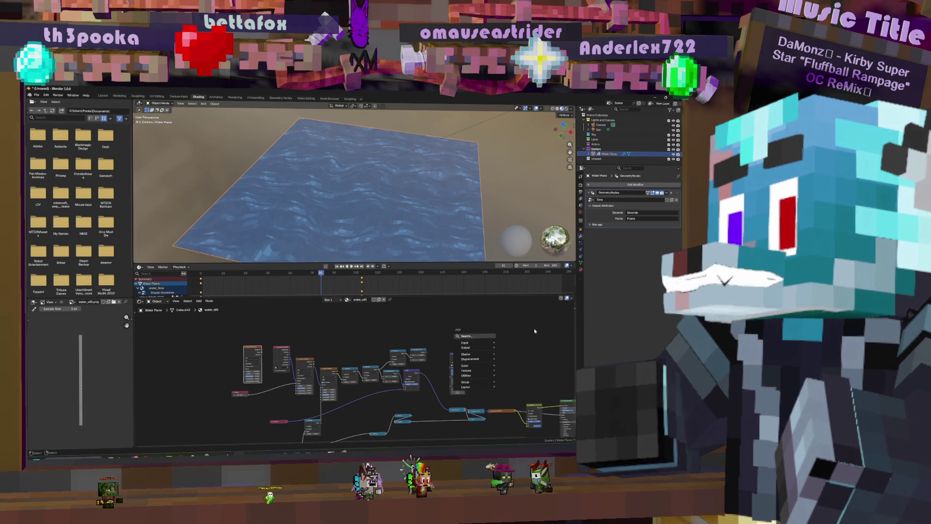
pyautogui.moveTo(400, 132)
pyautogui.mouseDown(button='middle')
pyautogui.moveTo(368, 145)
pyautogui.moveTo(408, 194)
pyautogui.mouseUp(button='middle')
pyautogui.scroll(-5, 368, 145)
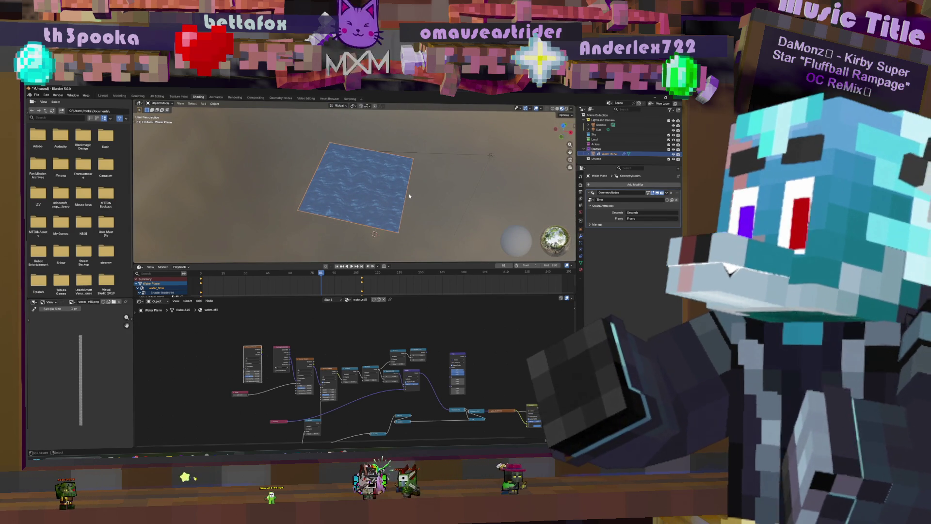
# - Save the scene as 'Water cave.blend' in the project folder under C:\3D Rendering\Projects
pyautogui.hotkey('ctrl', 's')
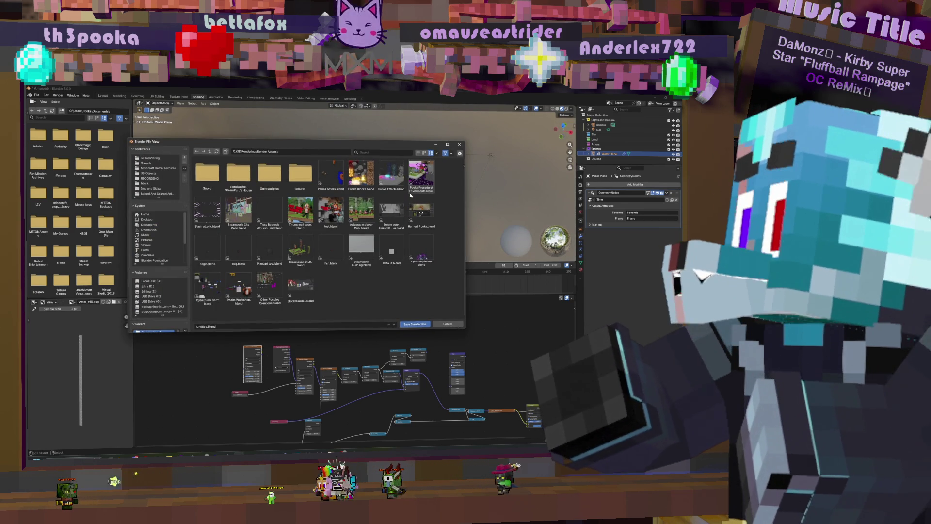
pyautogui.click(211, 152)
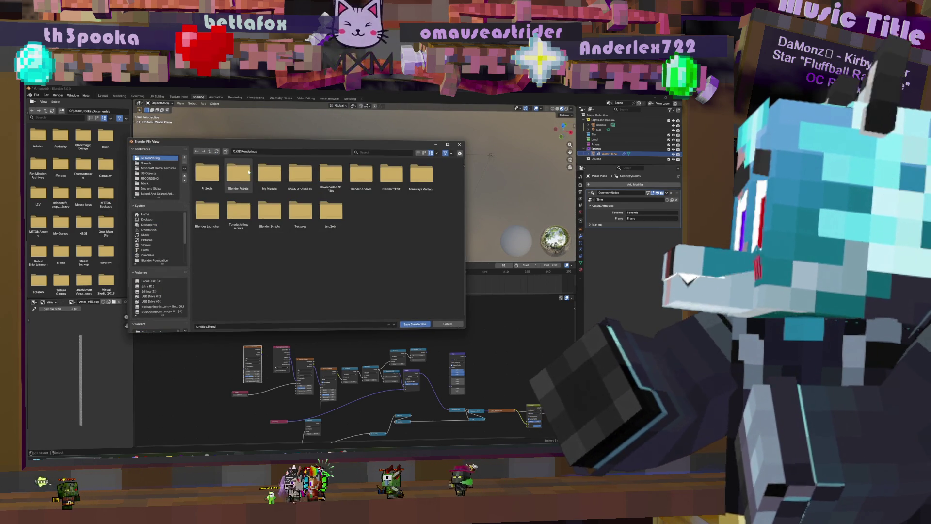
pyautogui.click(211, 153)
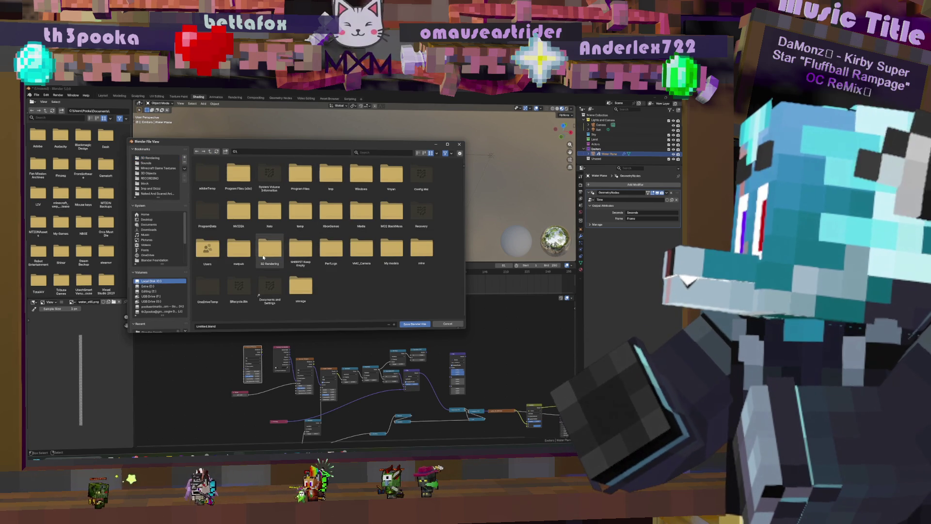
pyautogui.doubleClick(270, 248)
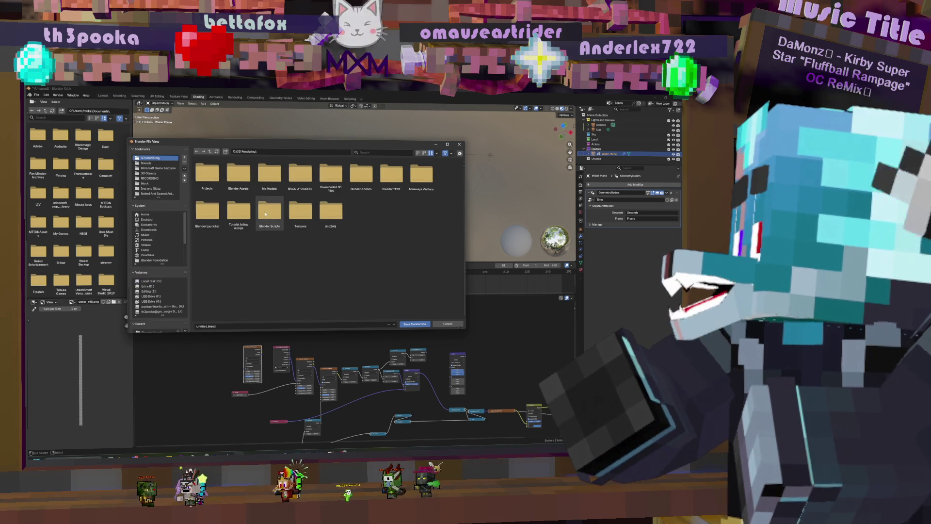
pyautogui.doubleClick(218, 170)
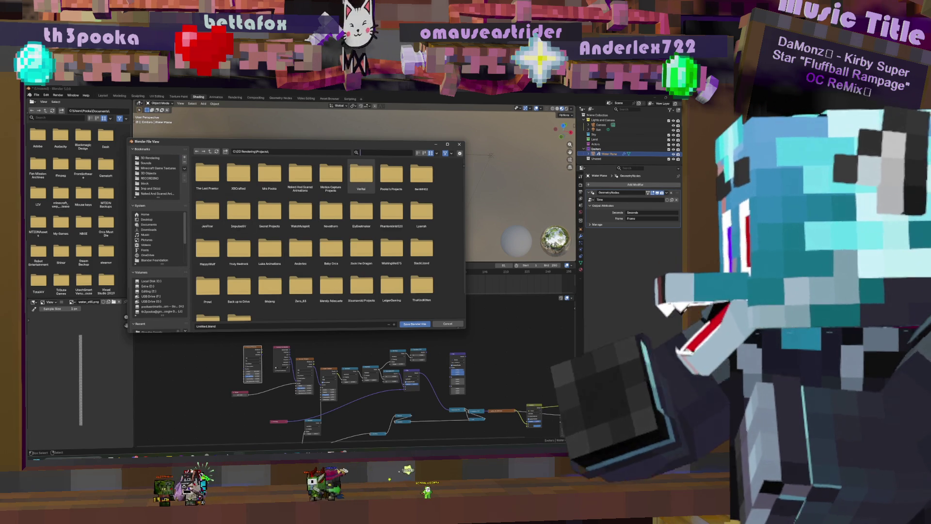
pyautogui.write('ma')
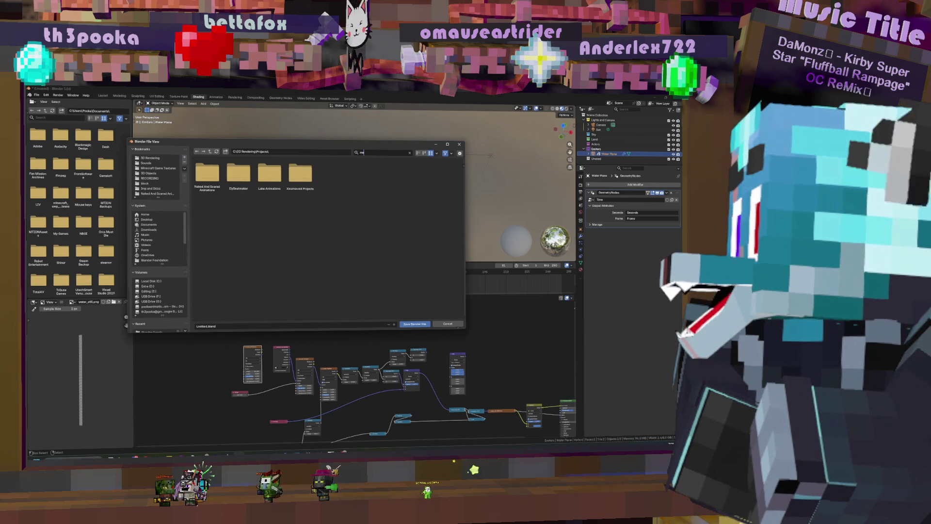
pyautogui.press('BackSpace')
pyautogui.press('BackSpace')
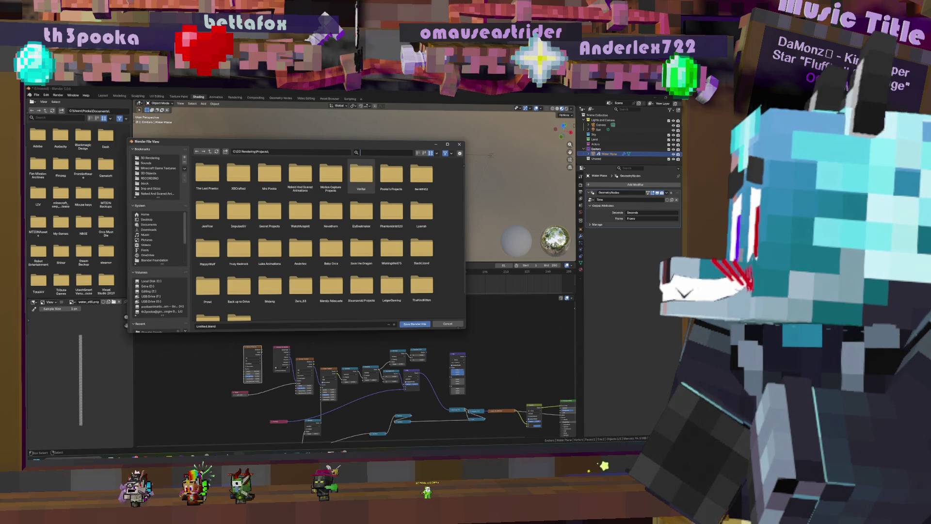
pyautogui.click(270, 173)
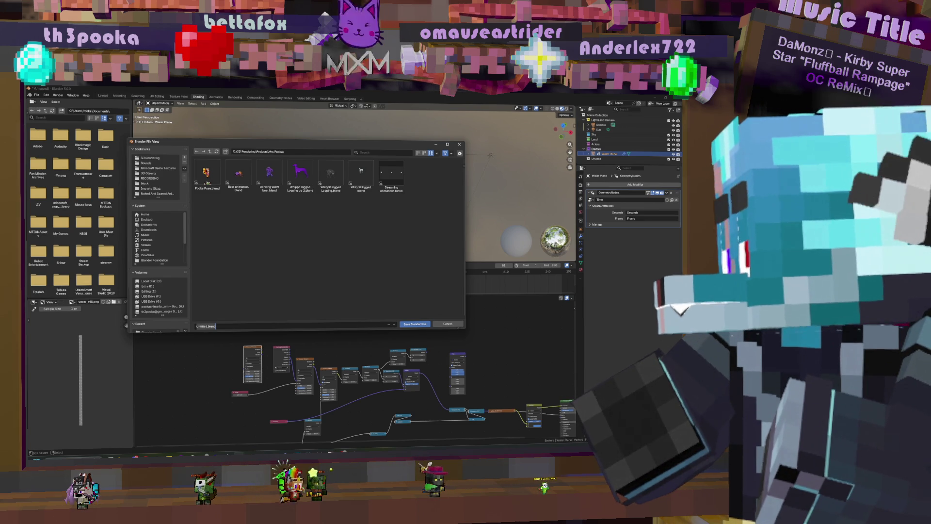
pyautogui.write('Water ca')
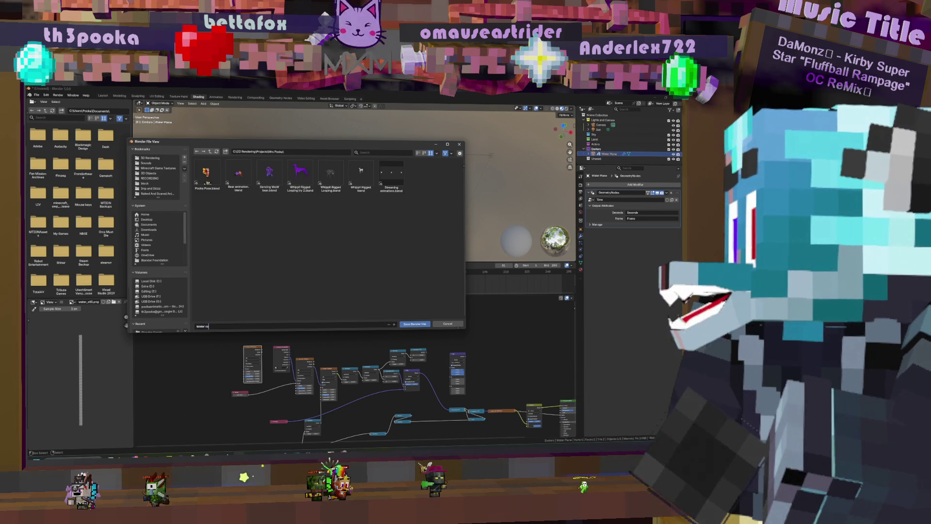
pyautogui.write('ve.blend')
pyautogui.press('Return')
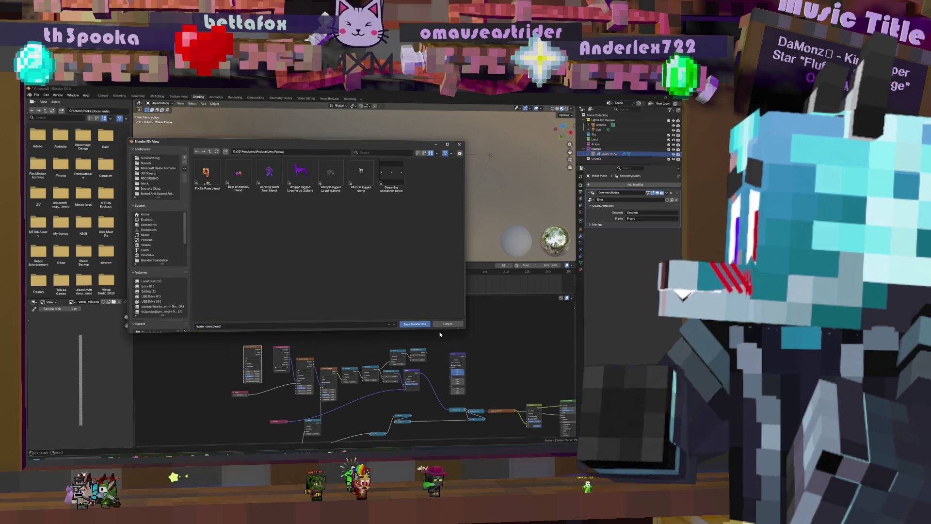
pyautogui.click(425, 323)
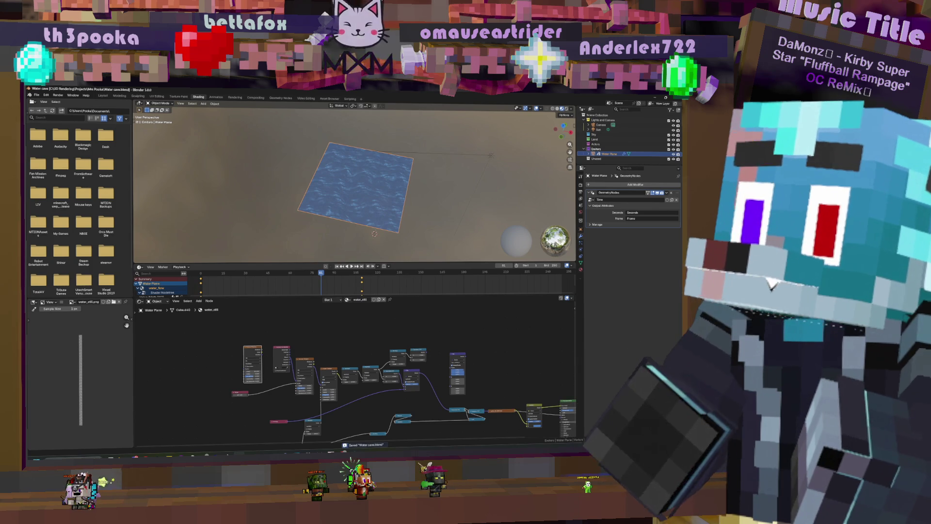